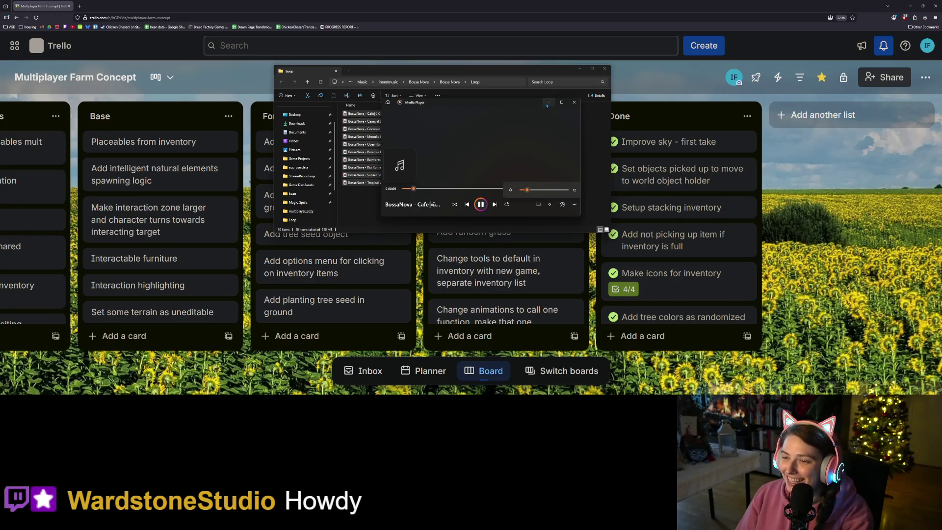
Minimize the Media Player and File Explorer, check the mini player's volume, then hide it
click(548, 103)
click(580, 69)
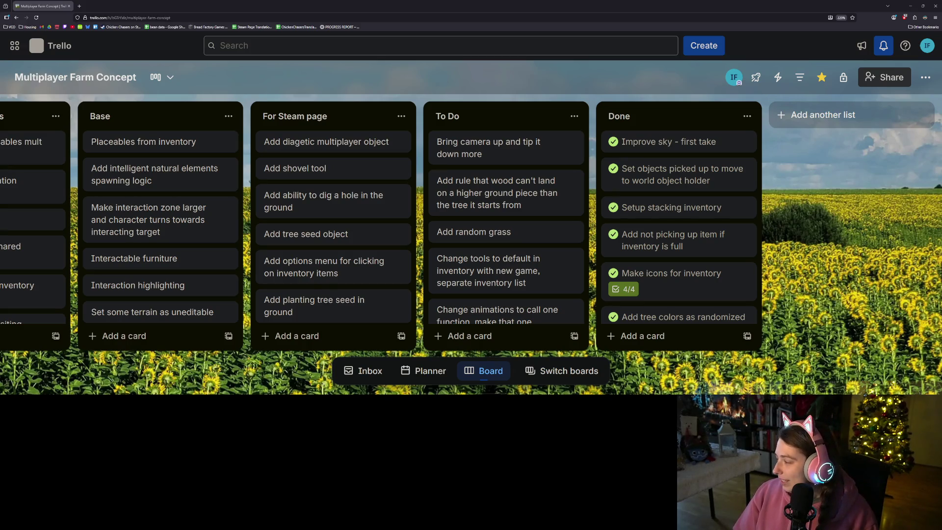
key(alt+Tab)
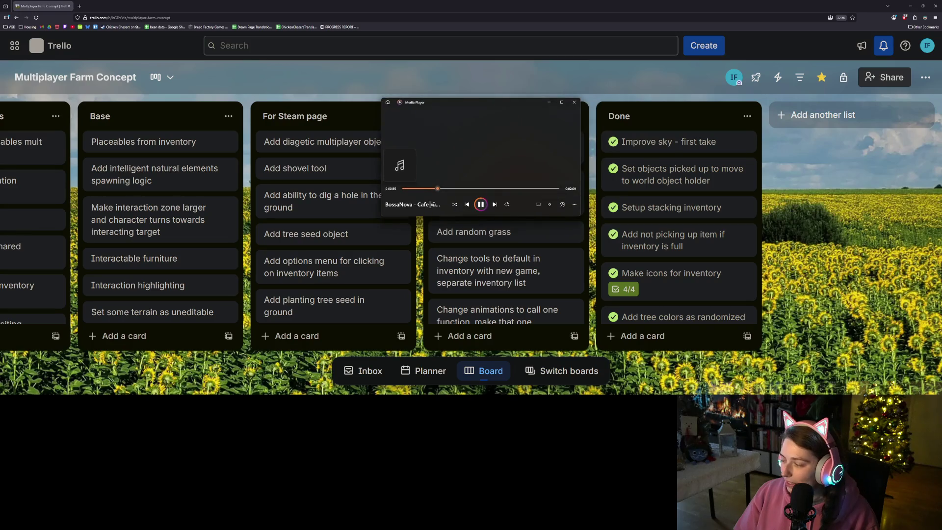
click(549, 205)
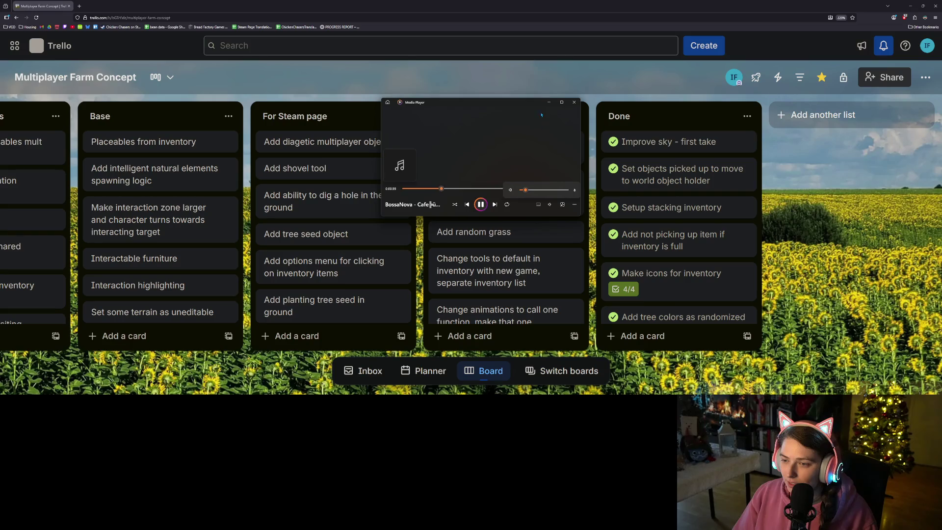
click(548, 103)
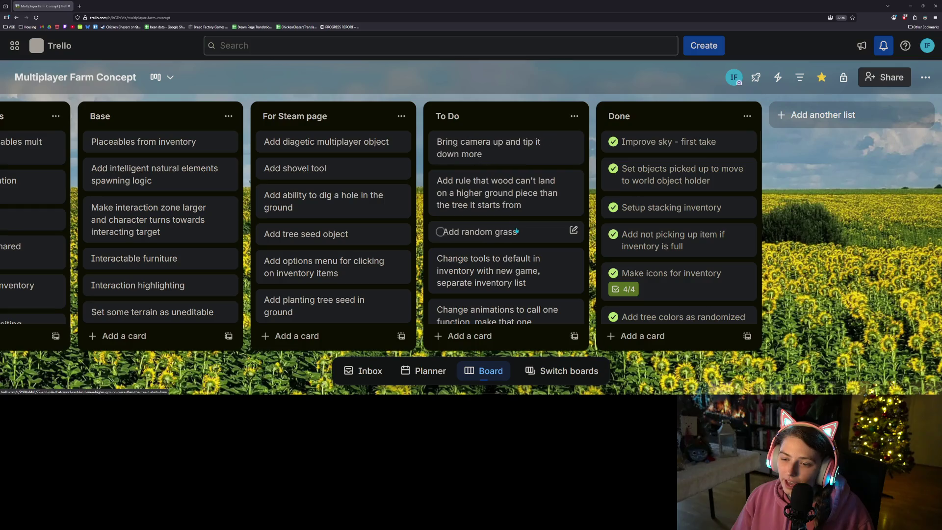
Scroll through the board's lists, including For Steam page, to review all cards
ctrl+scroll(533, 237, down, 1)
ctrl+scroll(532, 237, down, 3)
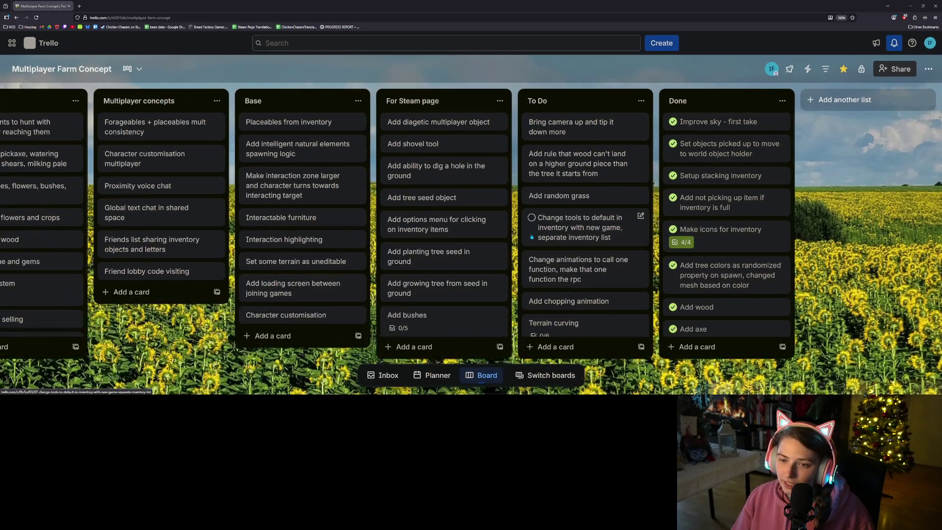
ctrl+scroll(641, 278, down, 1)
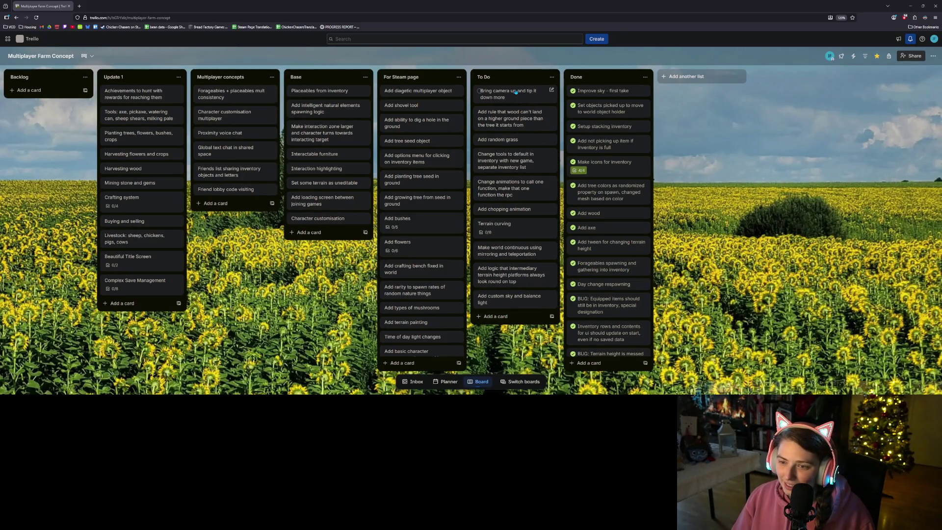
scroll(420, 299, down, 1)
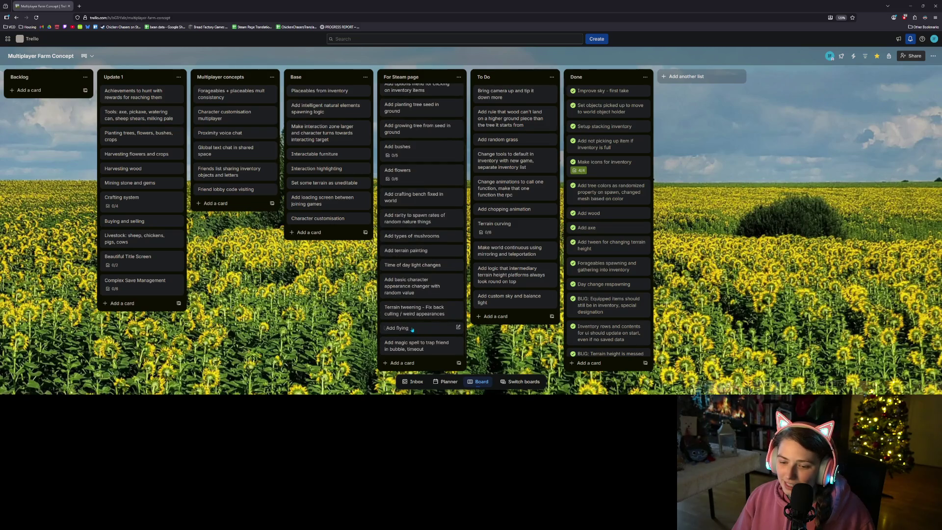
scroll(413, 329, up, 1)
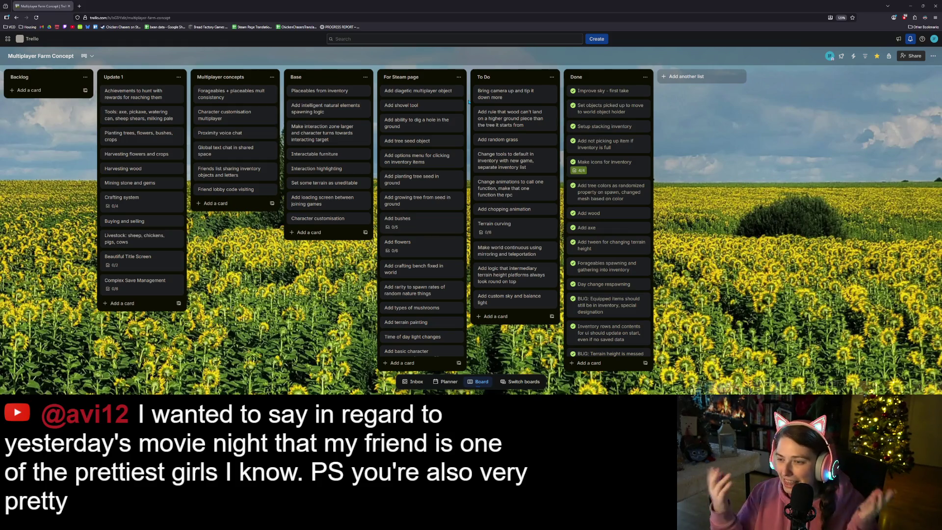
Zoom the board back in to read the cards, then bring the Godot editor forward
key(ctrl+plus)
key(ctrl+plus)
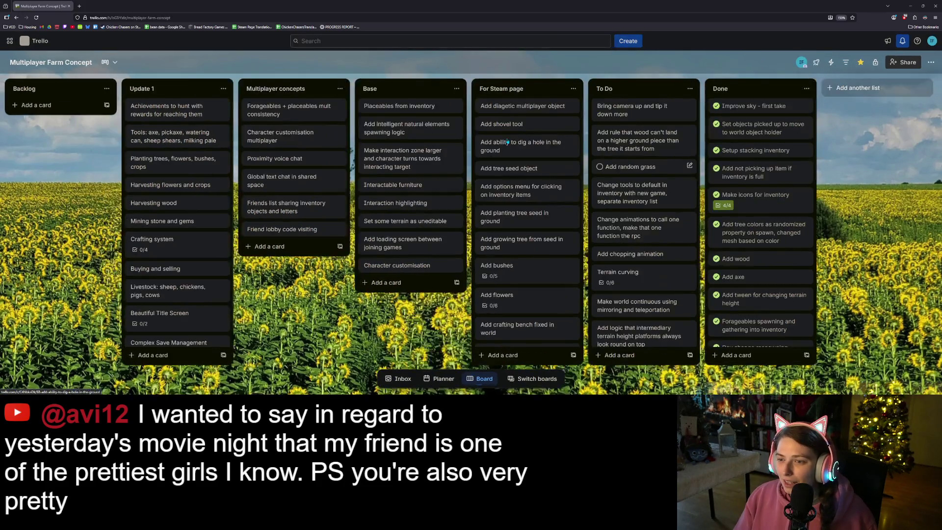
key(ctrl+plus)
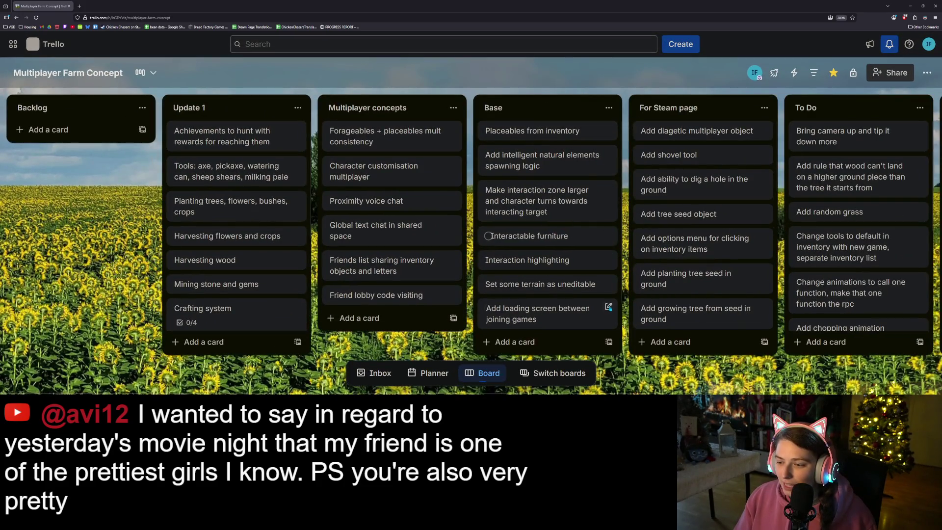
key(ctrl+plus)
scroll(657, 377, right, 7)
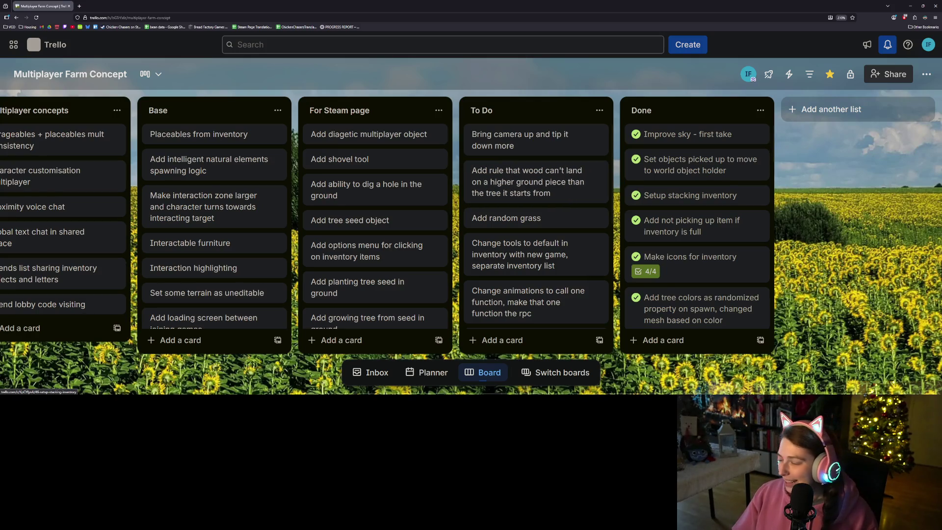
key(alt+Tab)
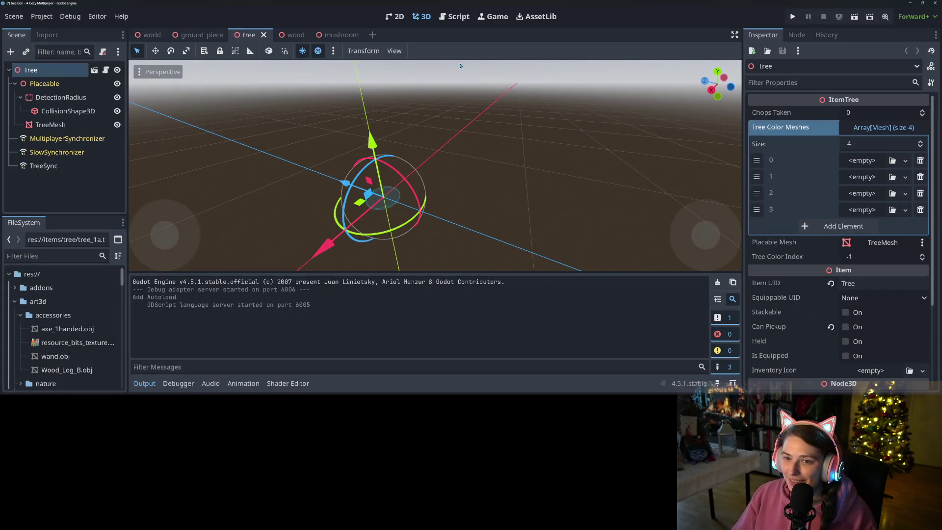
Run the project, maximize the game window and load the first save slot
click(792, 17)
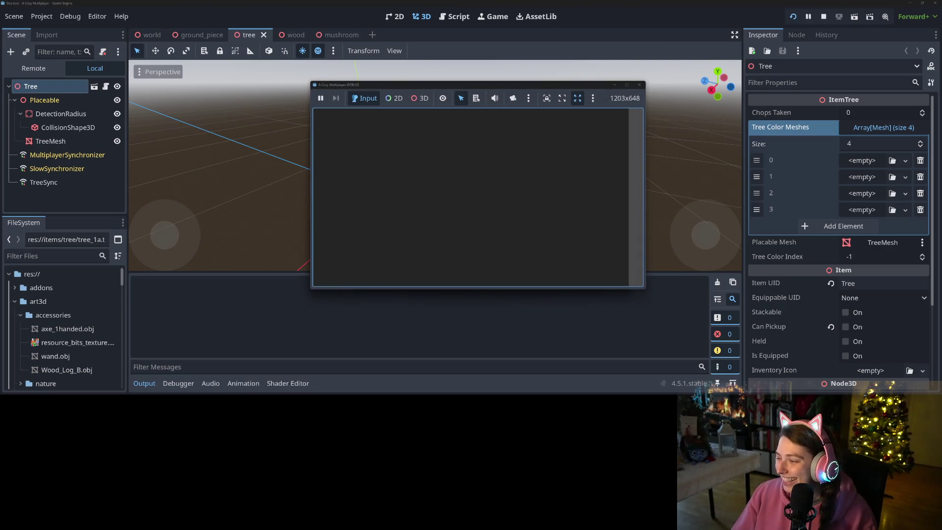
key(alt+Tab)
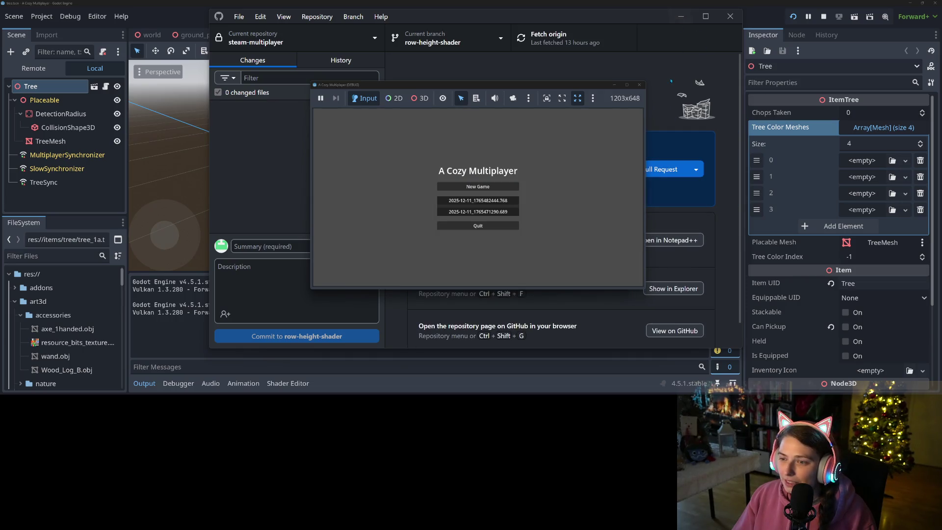
click(685, 20)
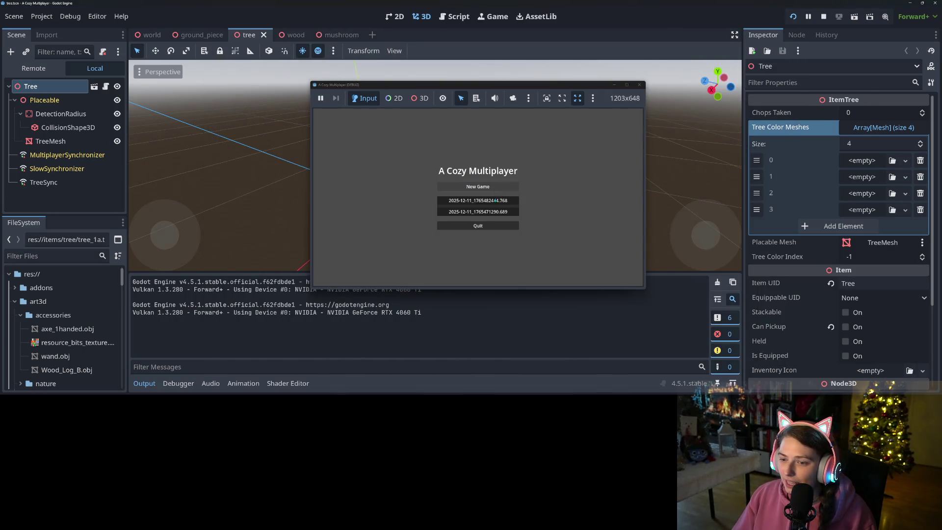
mouse_move(491, 87)
mouse_down()
mouse_move(607, 170)
mouse_move(520, 1)
mouse_up()
click(480, 213)
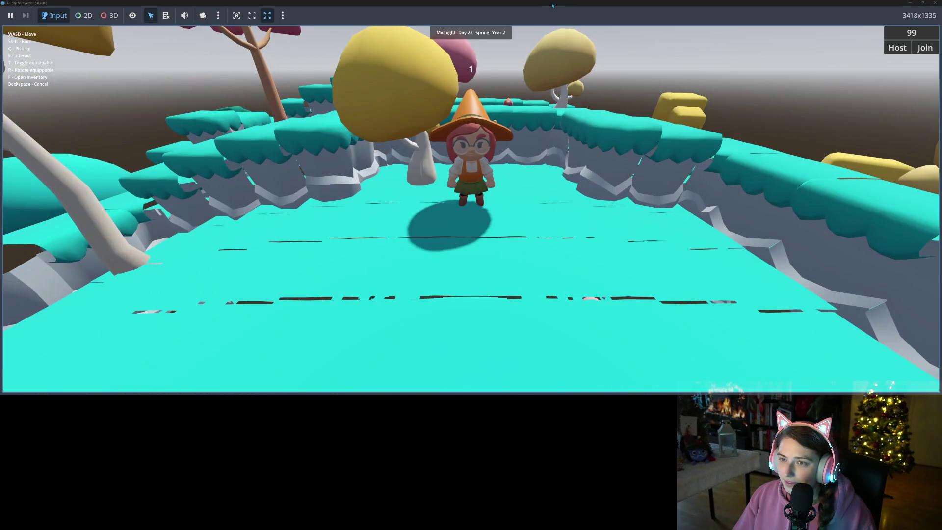
double_click(553, 5)
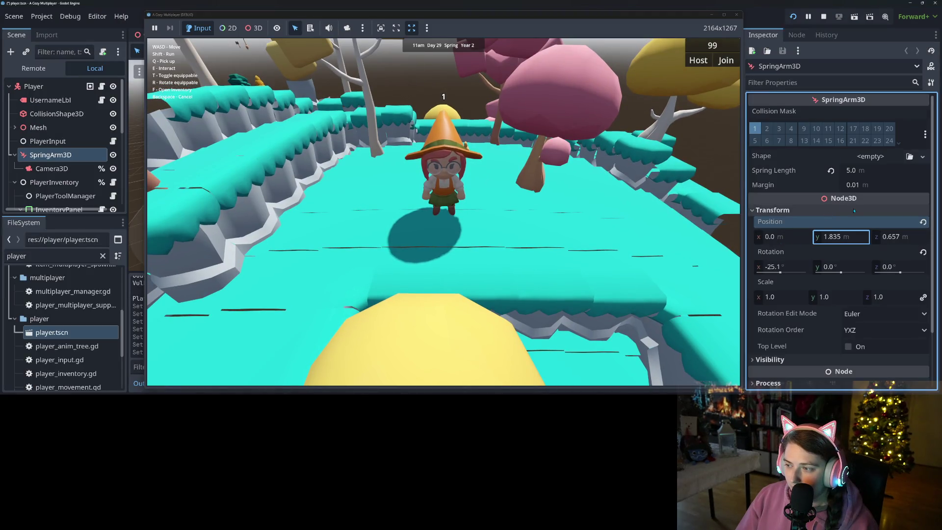
Shorten the SpringArm3D spring length to 4.0 m and test the camera by running forward
drag(854, 170, 810, 170)
click(892, 170)
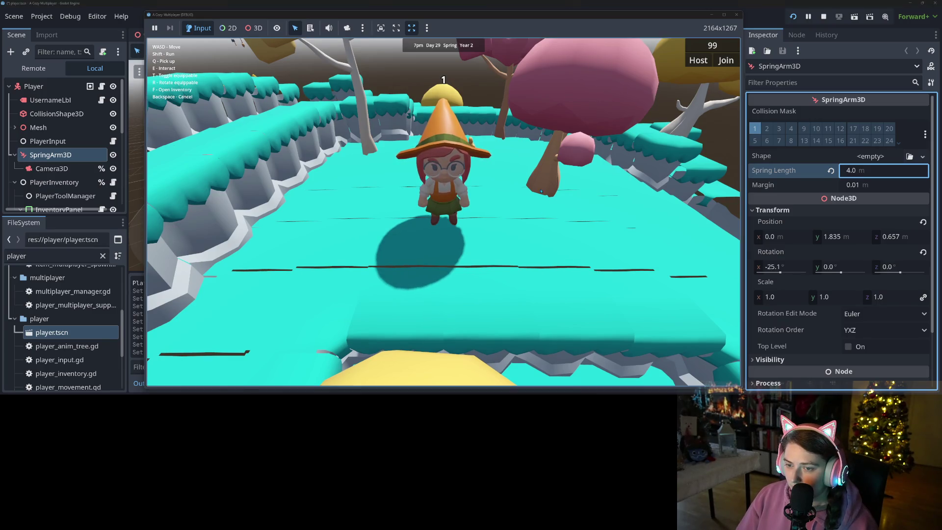
key(w)
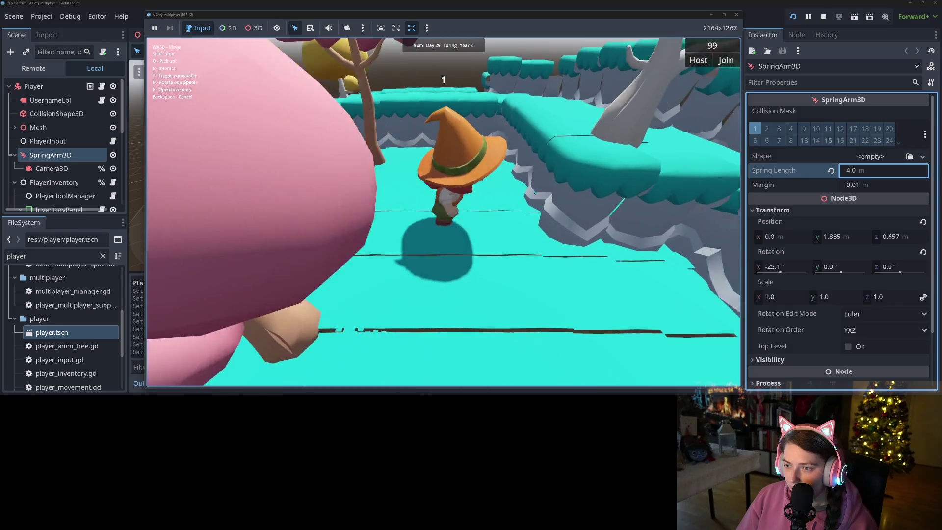
key(s)
key(s)
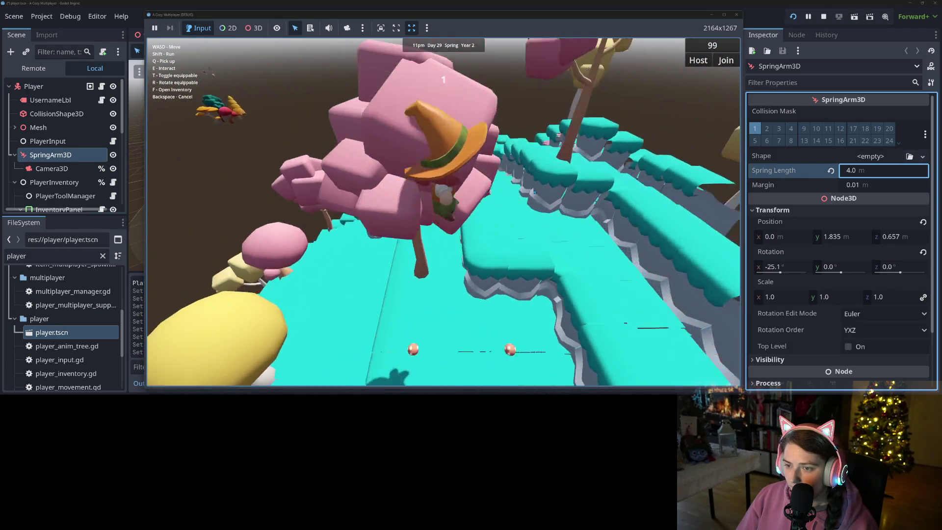
key(w)
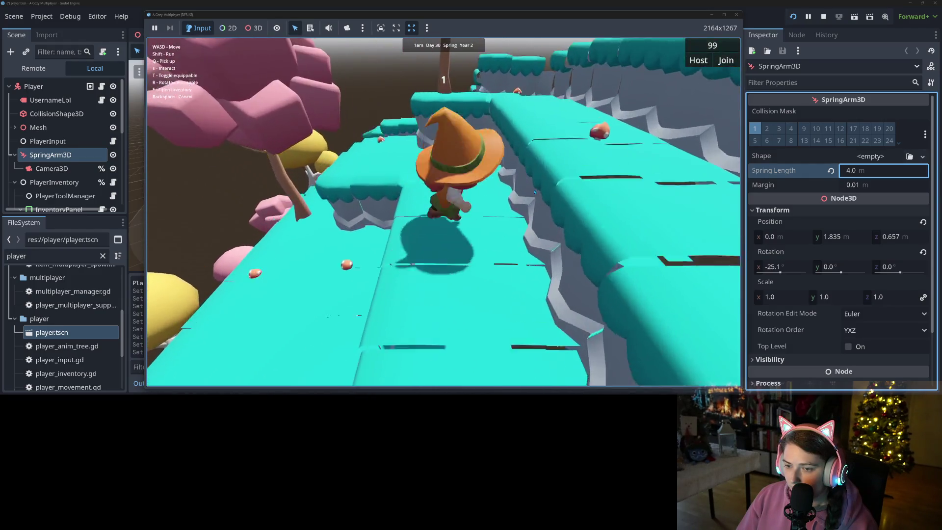
key(w)
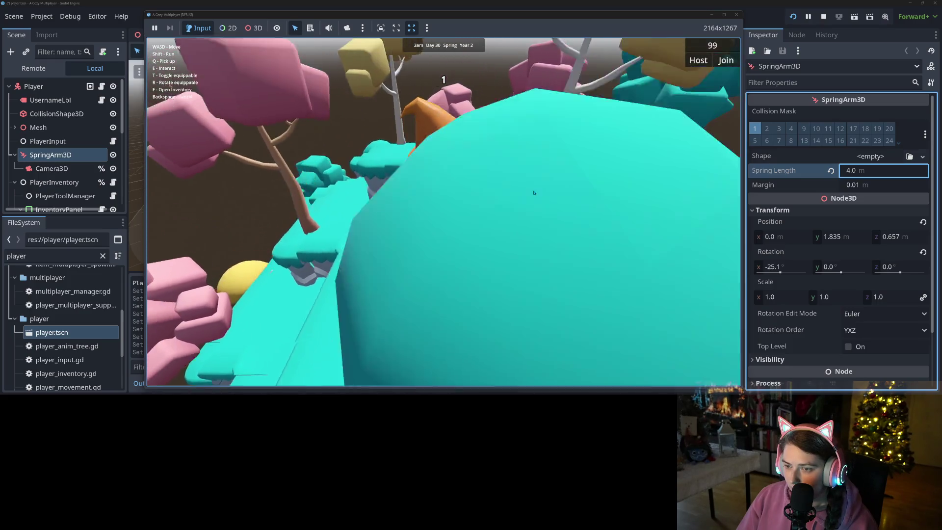
key(w)
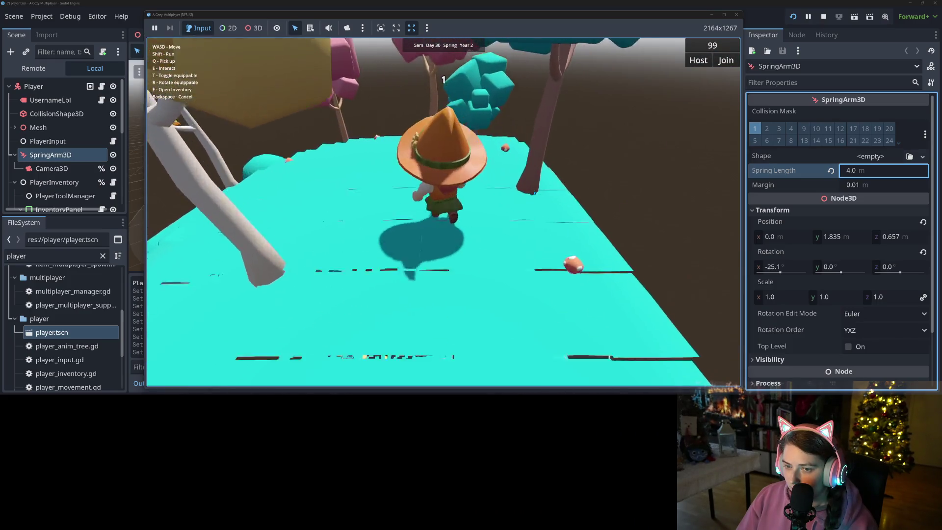
key(w)
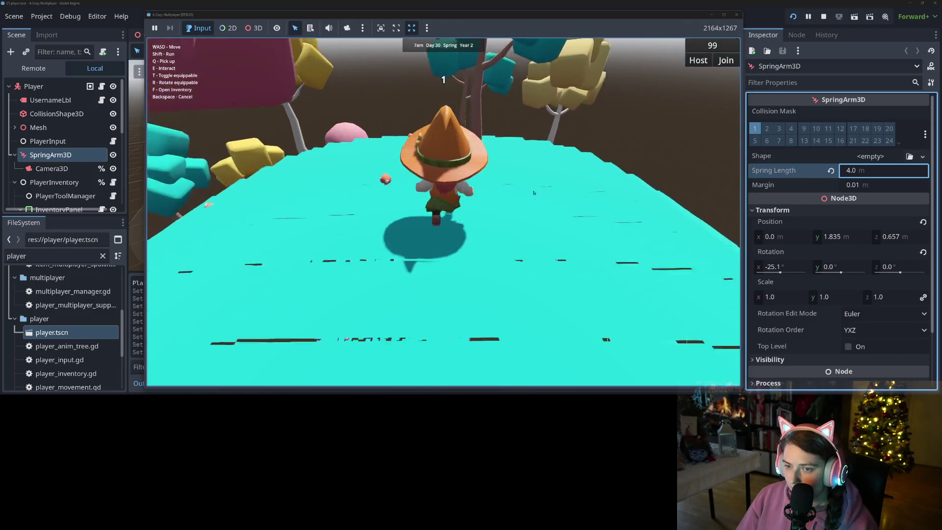
Walk the character around the yellow trees and across the cyan platform past the pole
key(w)
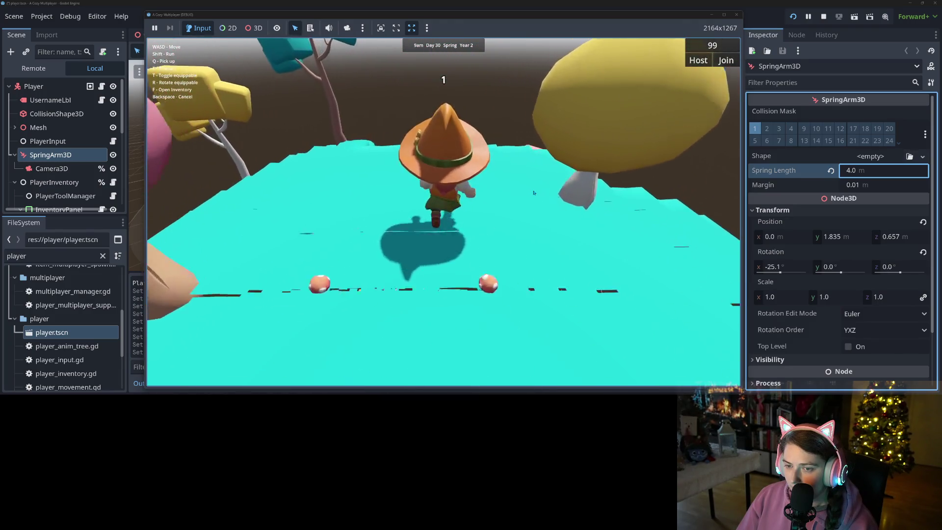
key(w)
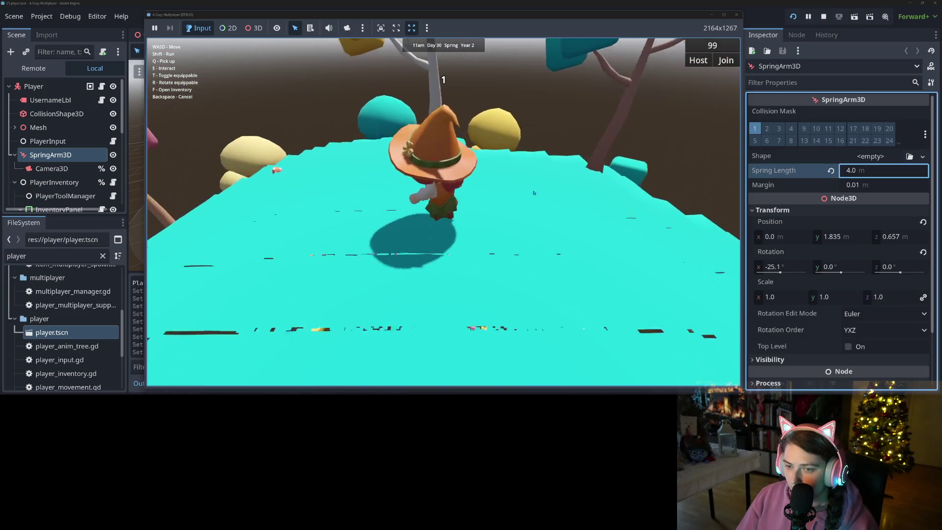
key(w)
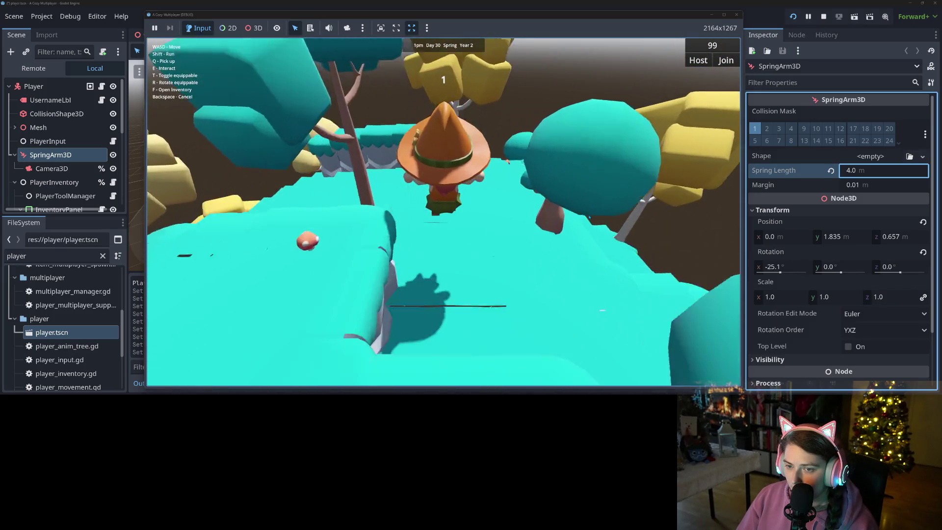
key(w)
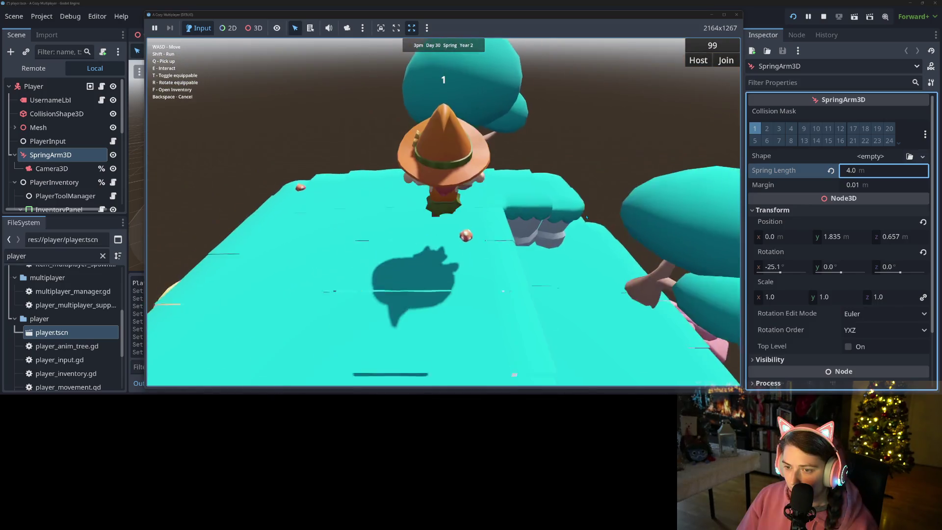
key(w)
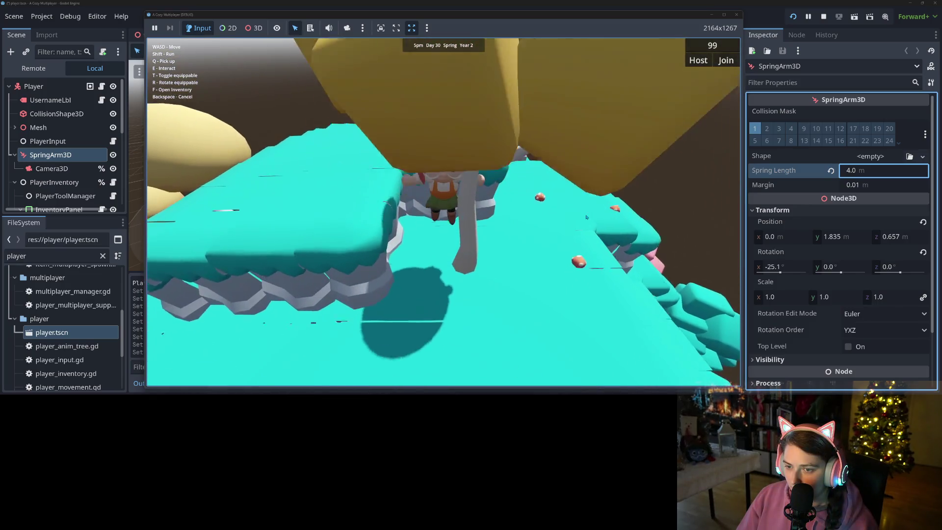
key(w)
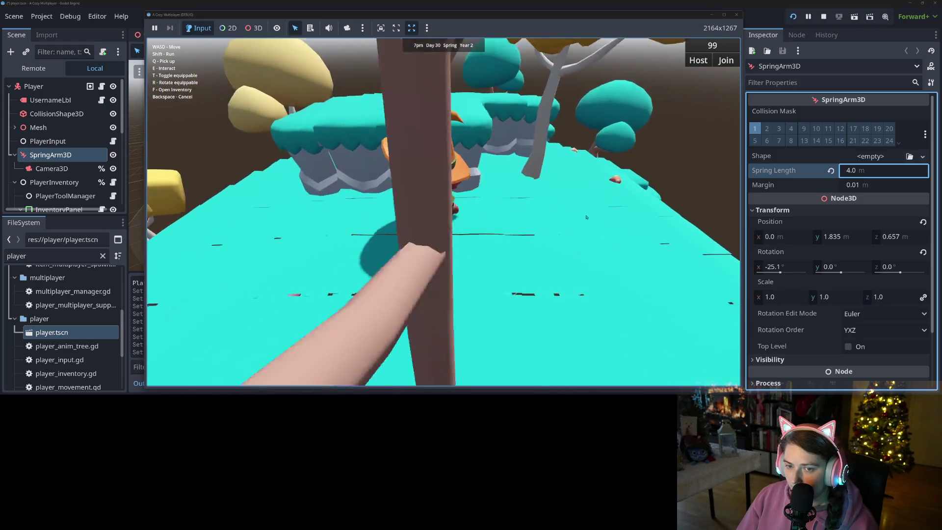
key(w)
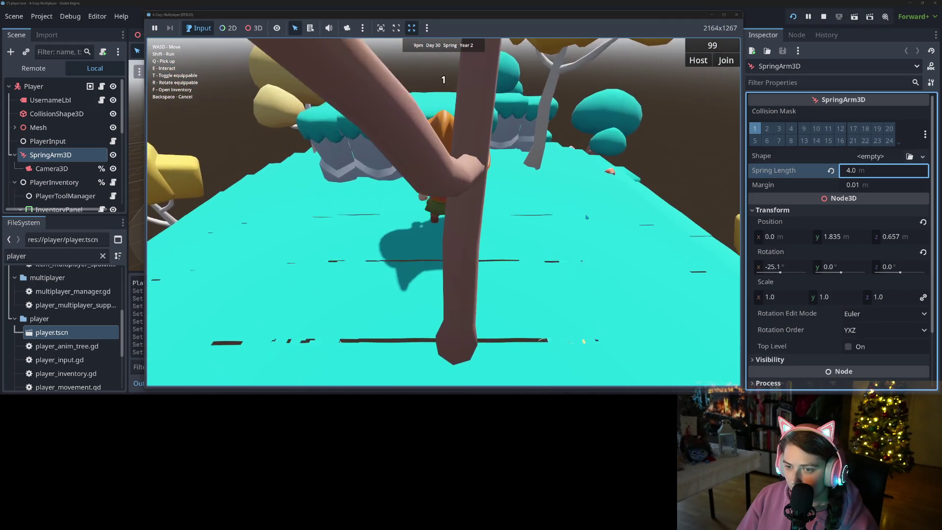
key(w)
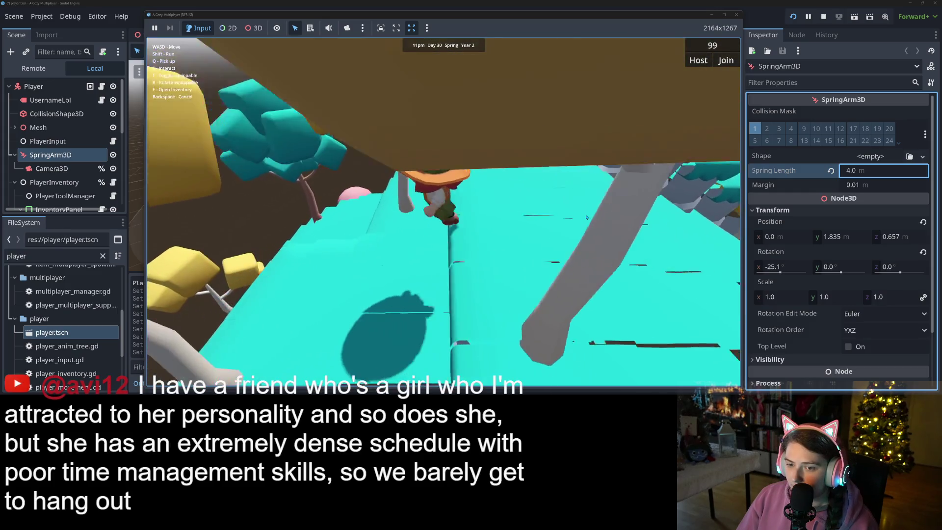
key(w)
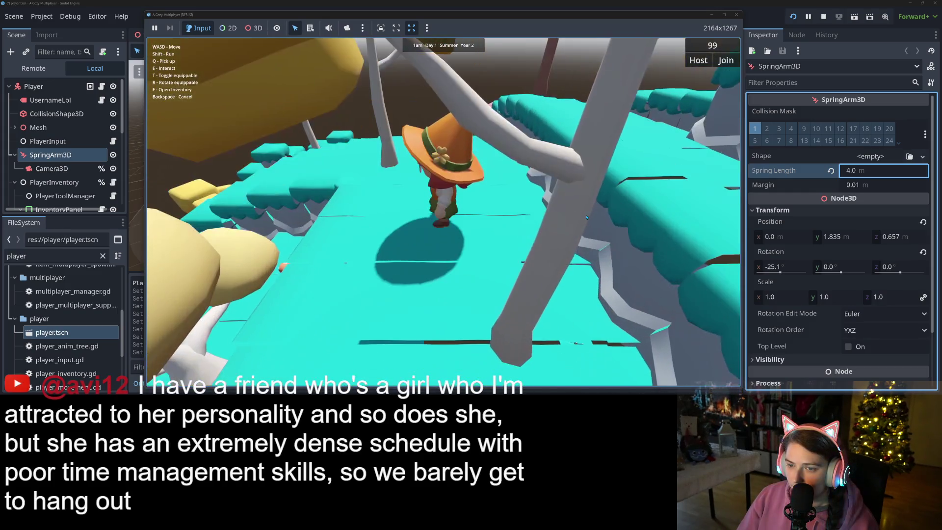
key(s)
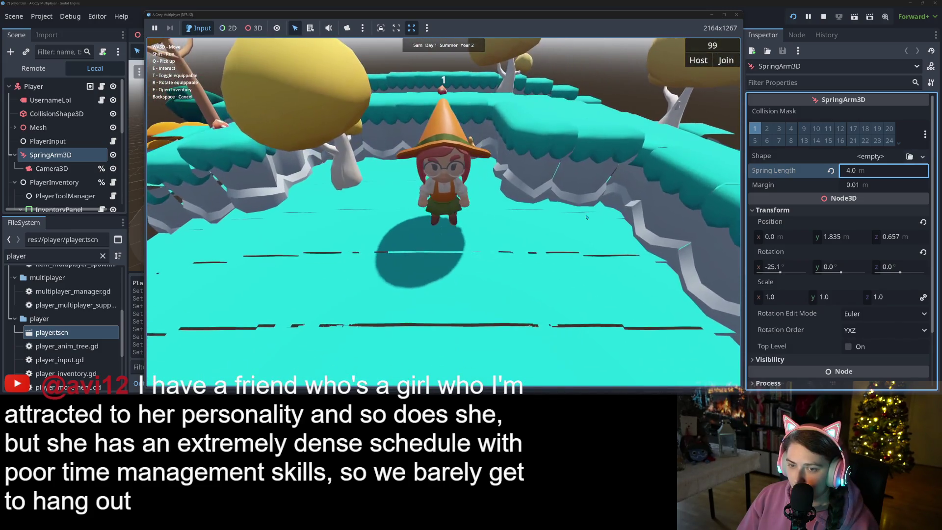
key(w)
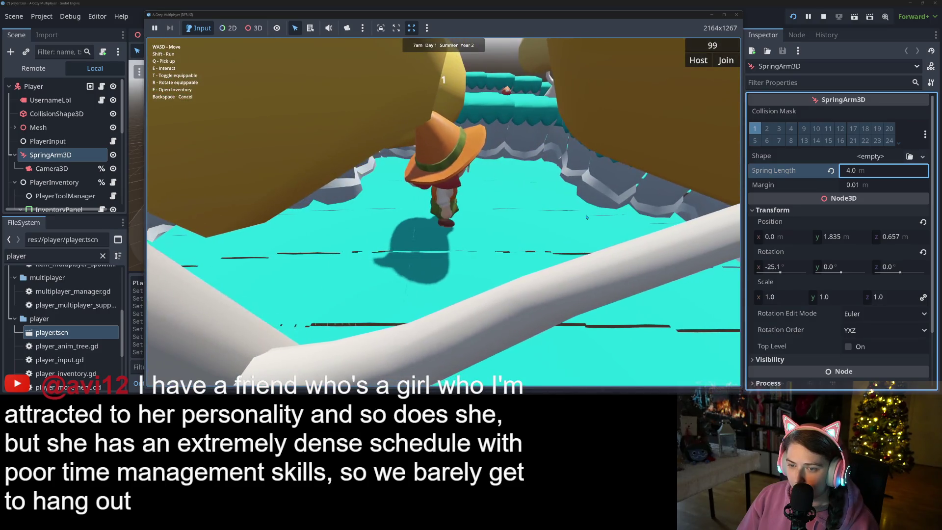
key(s)
key(w)
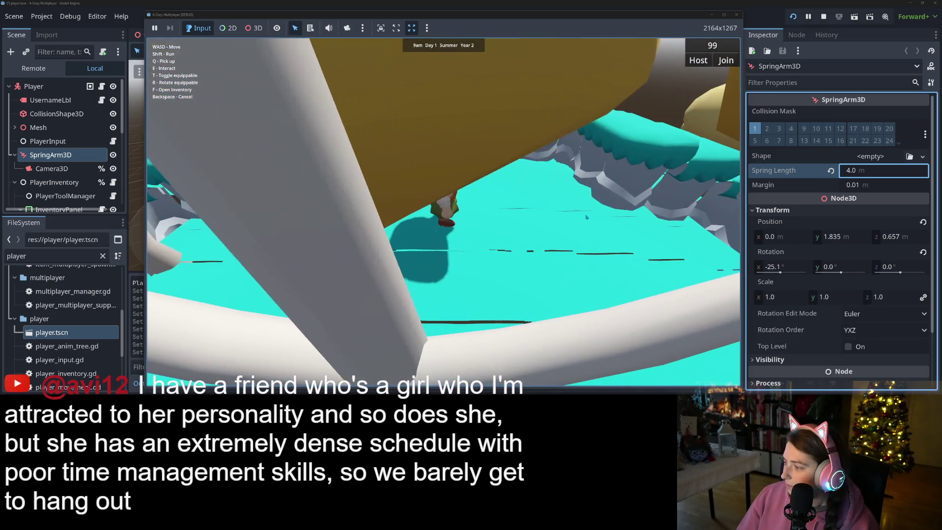
key(s)
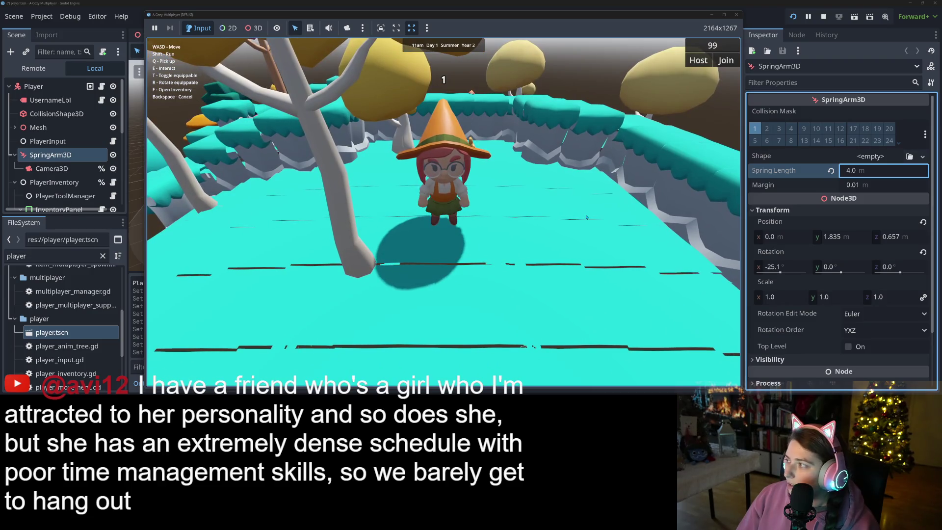
key(w)
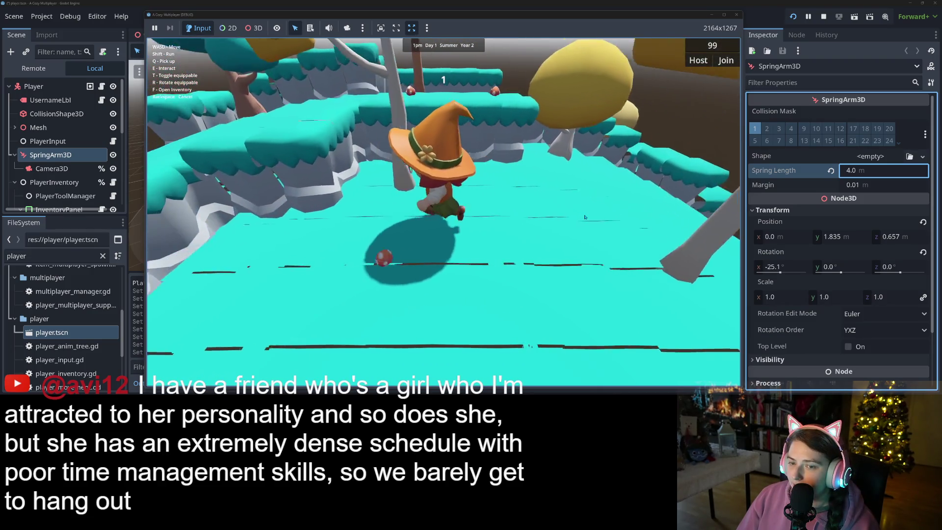
key(s)
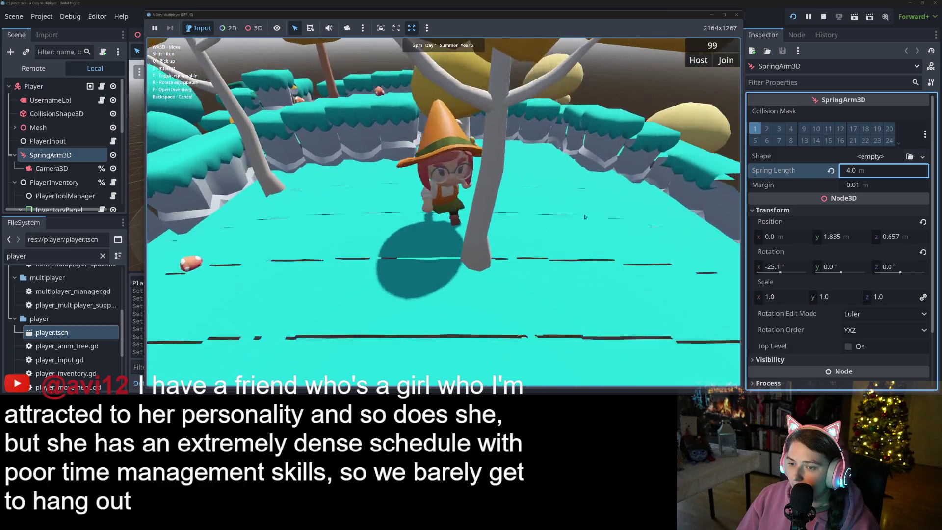
key(w)
key(s)
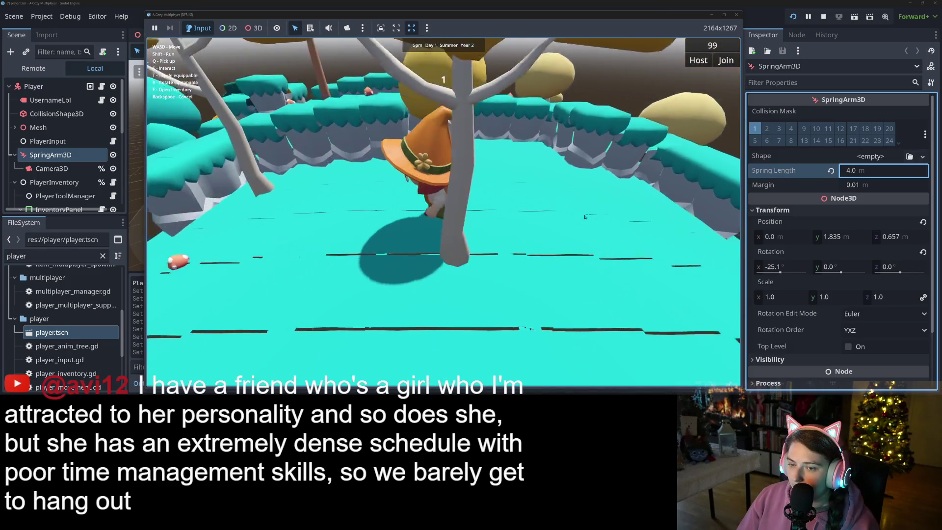
key(w)
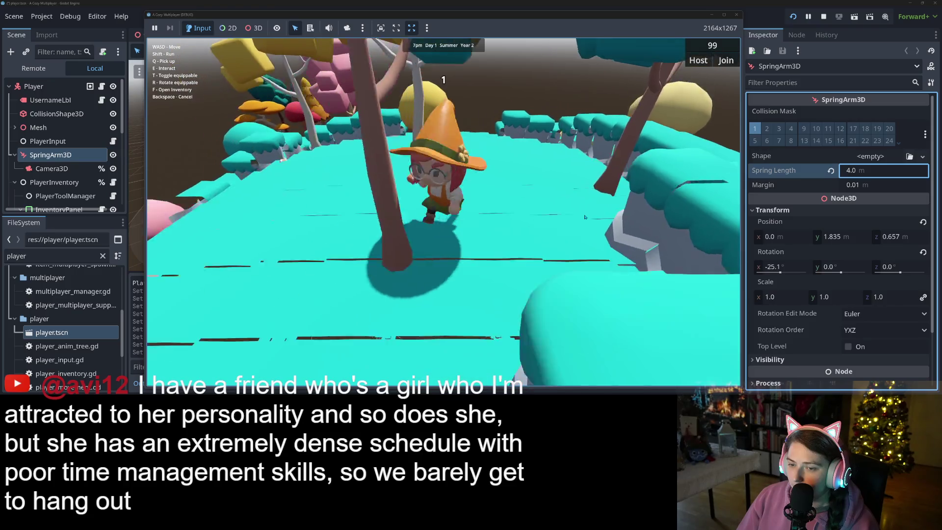
key(s)
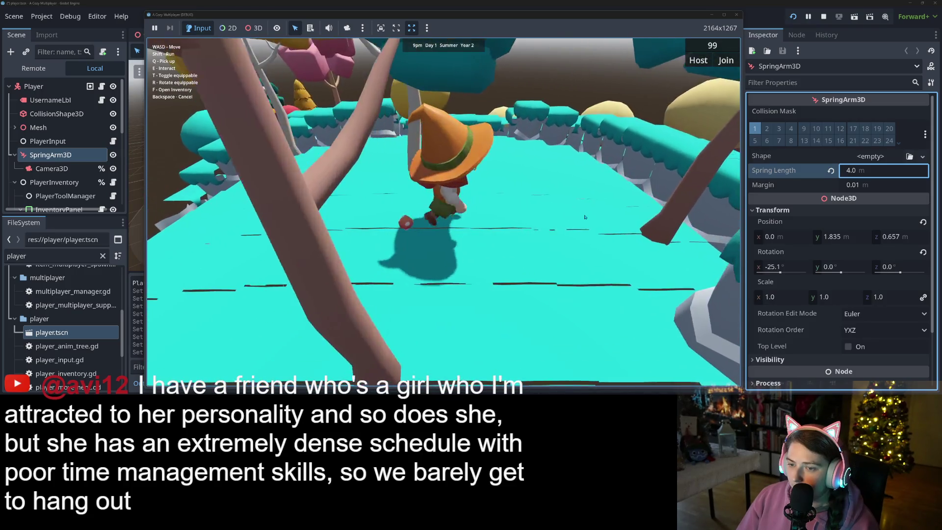
key(w)
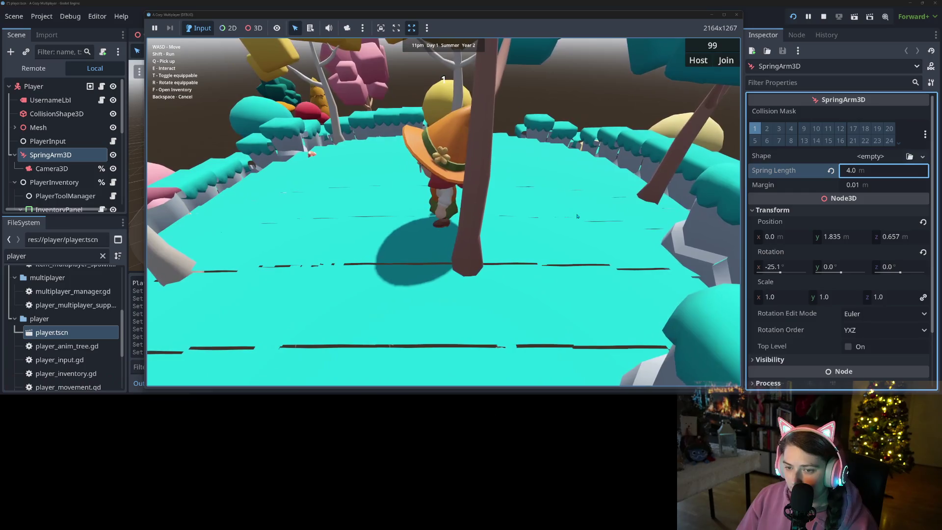
Open the inventory with F, walk the character up the path across the level, then stop the game
key(f)
key(f)
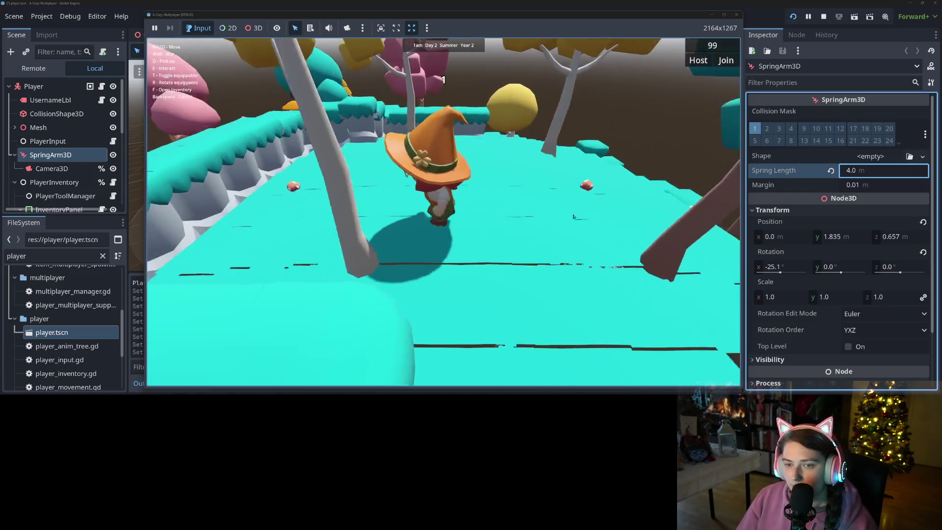
key(a)
key(w)
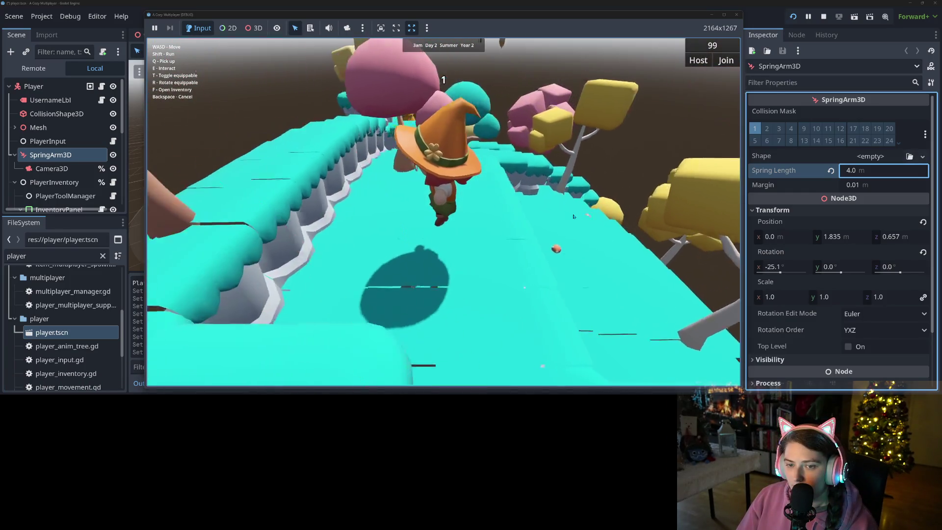
key(a)
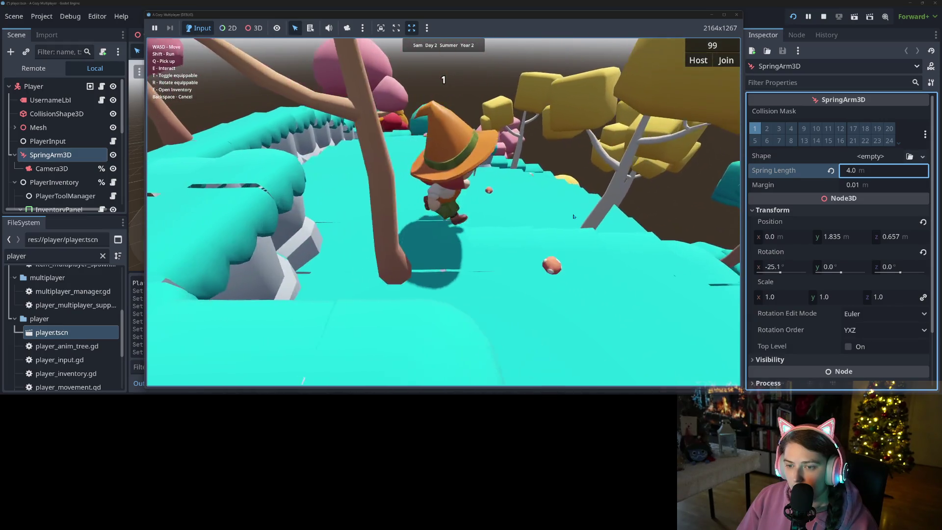
key(w)
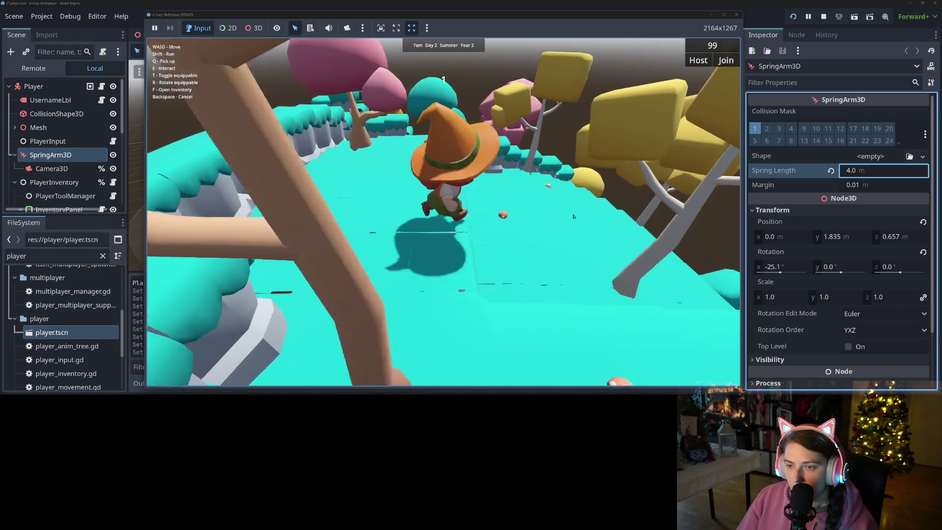
key(w)
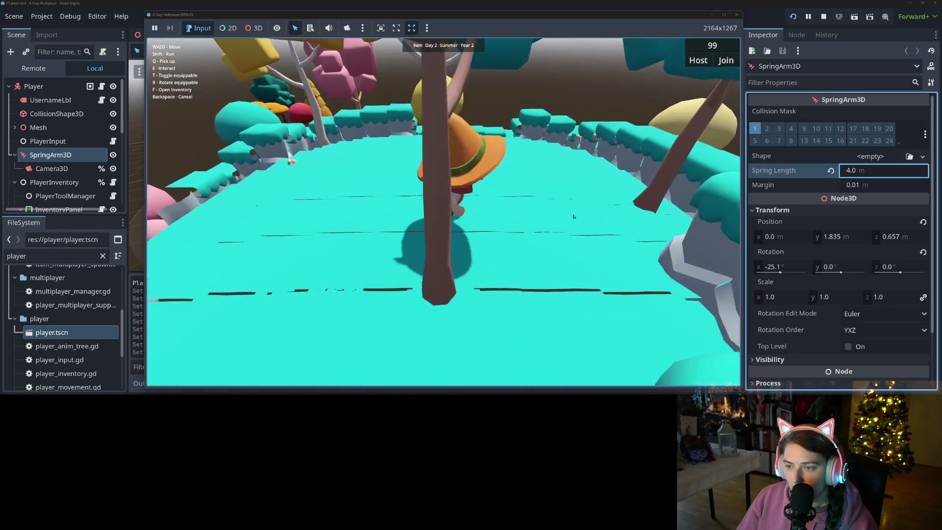
key(w)
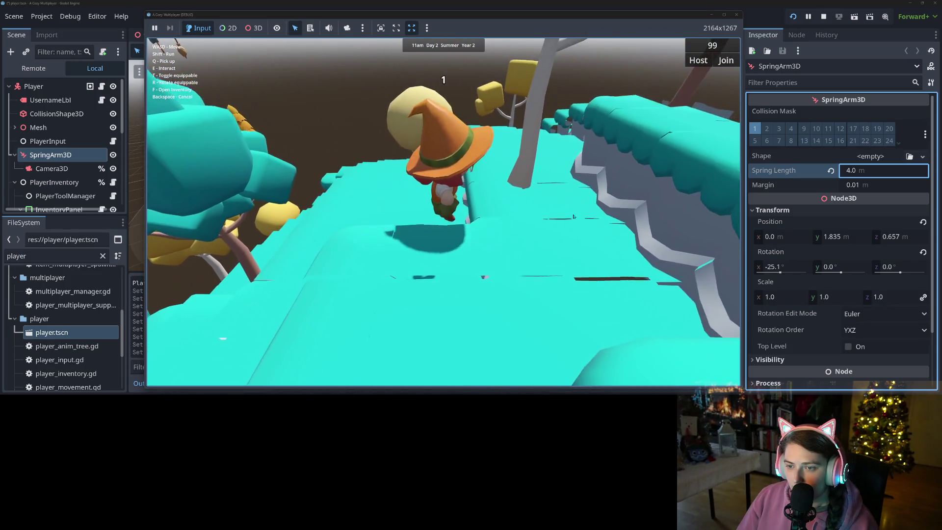
key(w)
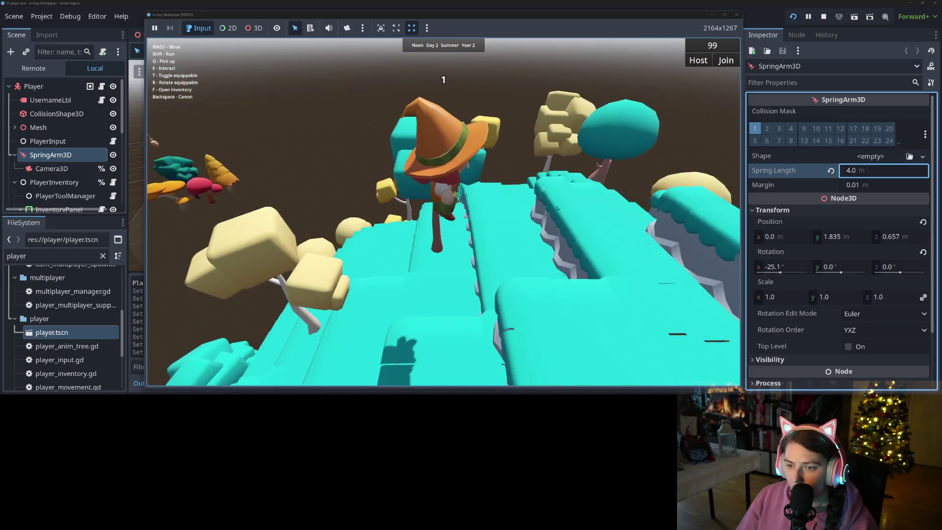
key(w)
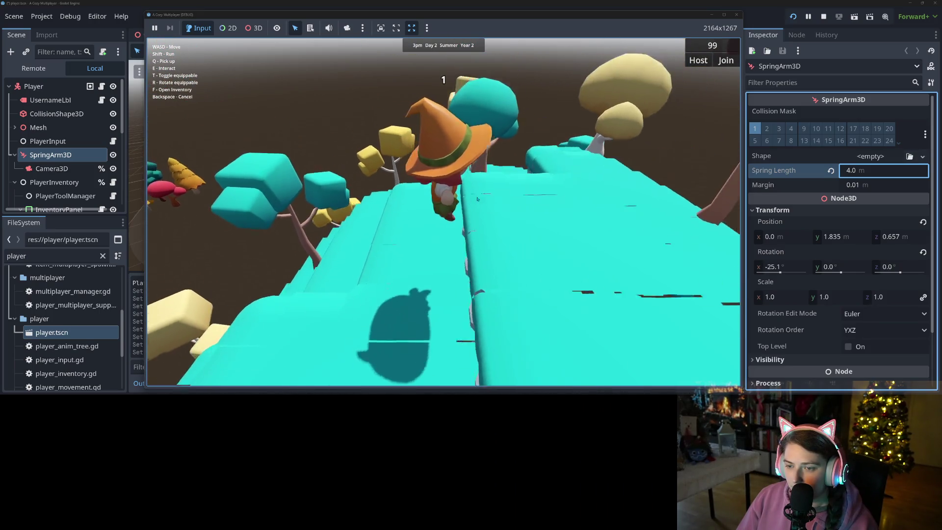
key(w)
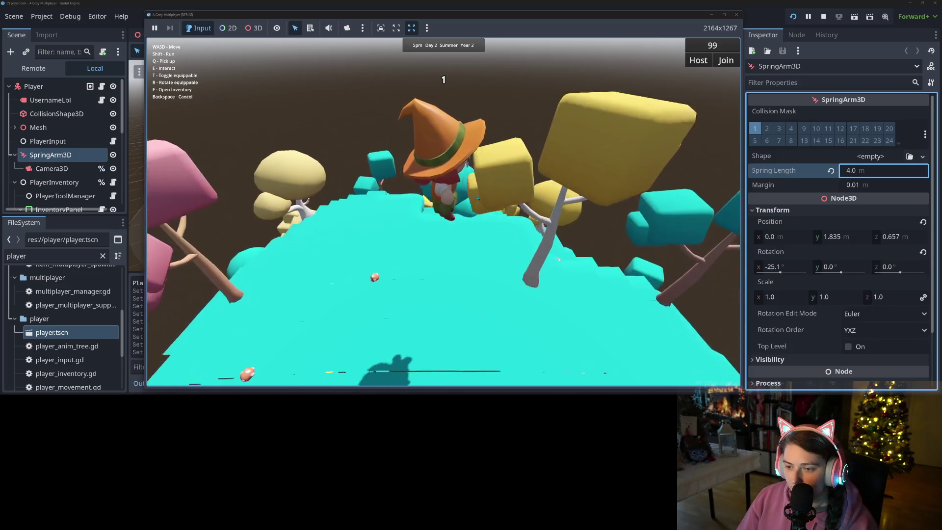
key(w)
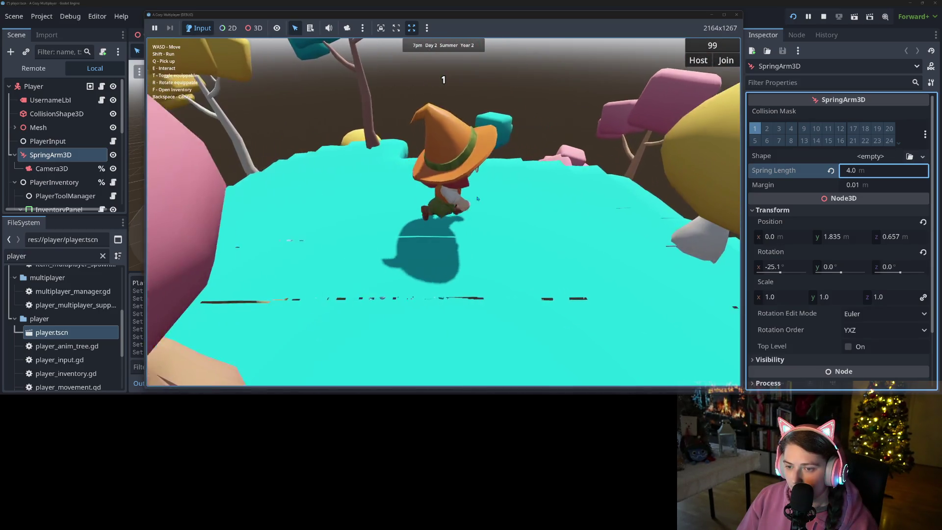
key(s)
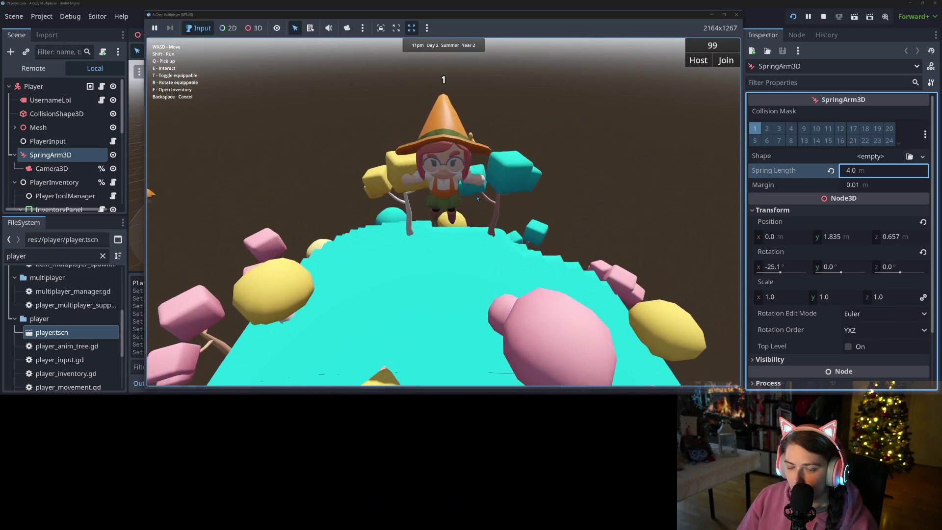
key(w)
key(s)
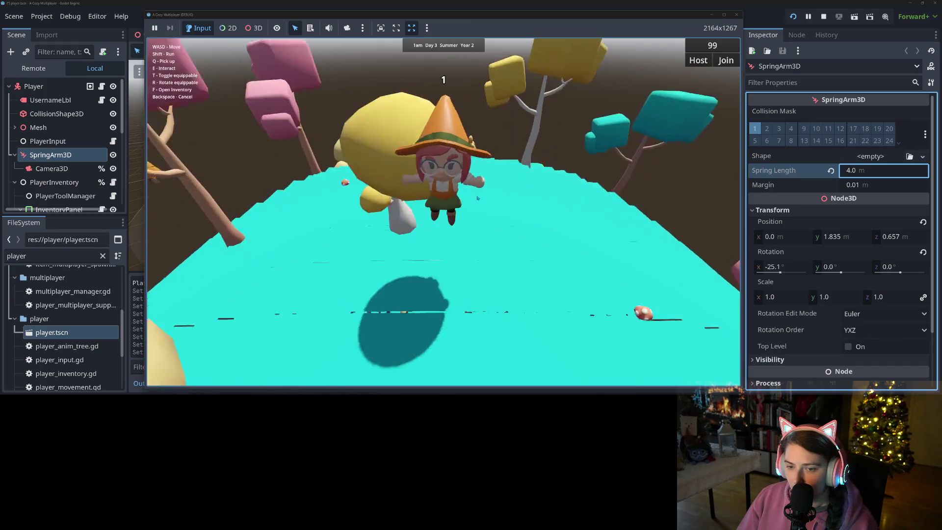
key(w)
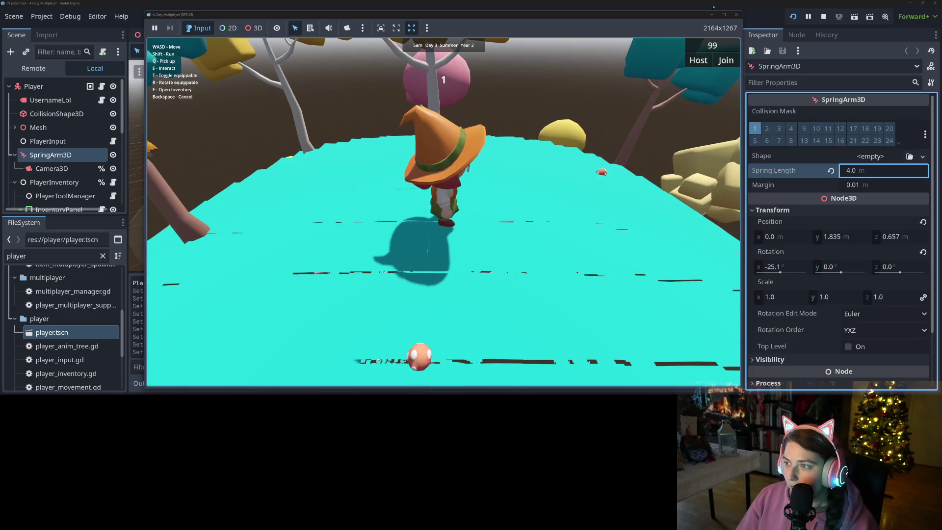
click(824, 17)
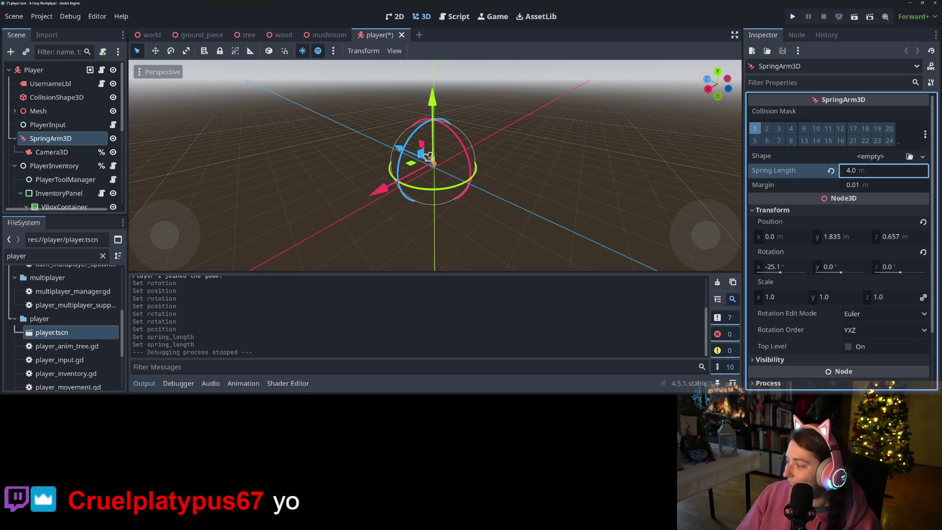
Switch from Godot to GitHub Desktop showing the steam-multiplayer repository
key(alt+Tab)
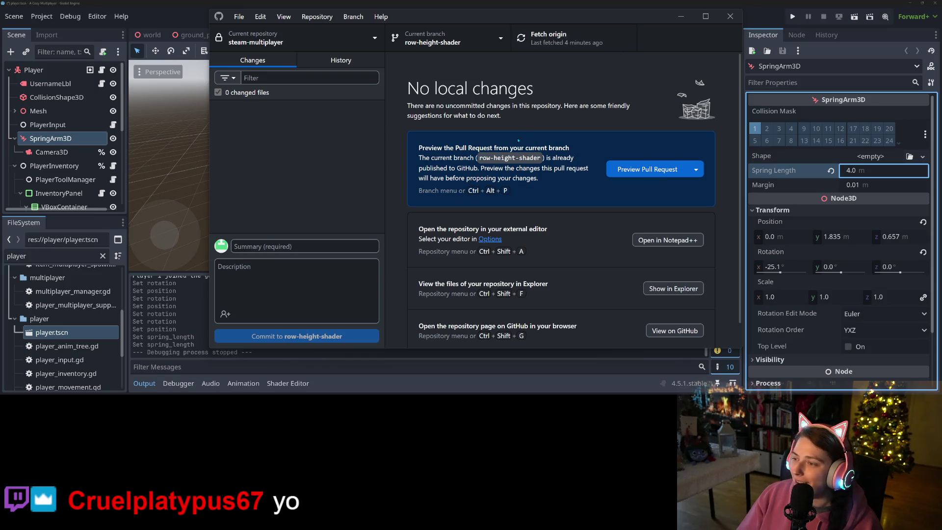
Fetch origin, save the player scene in Godot, and review the player.tscn diff
click(545, 38)
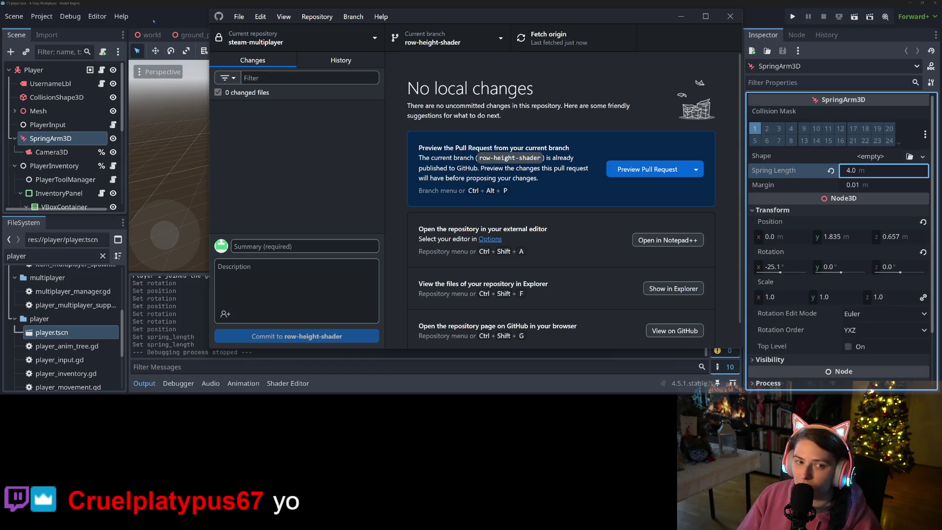
click(428, 156)
key(ctrl+s)
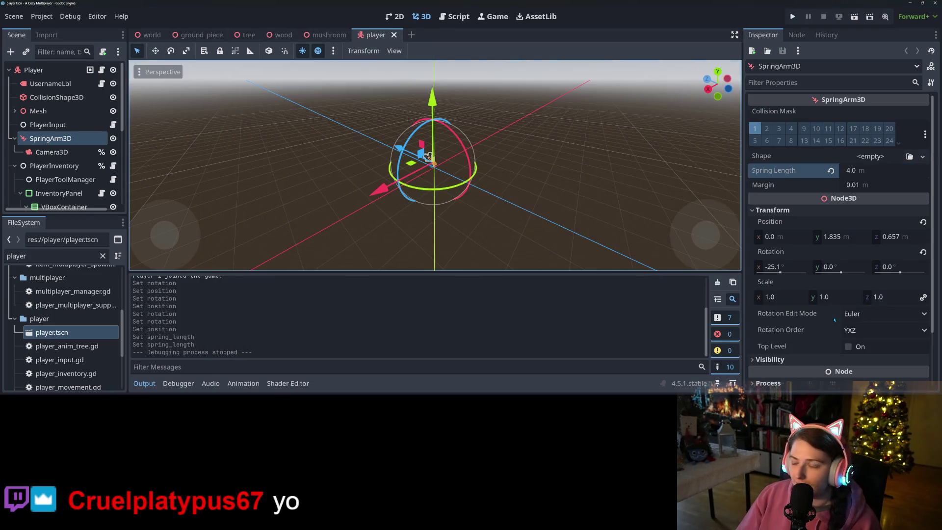
key(alt+Tab)
scroll(718, 253, down, 10)
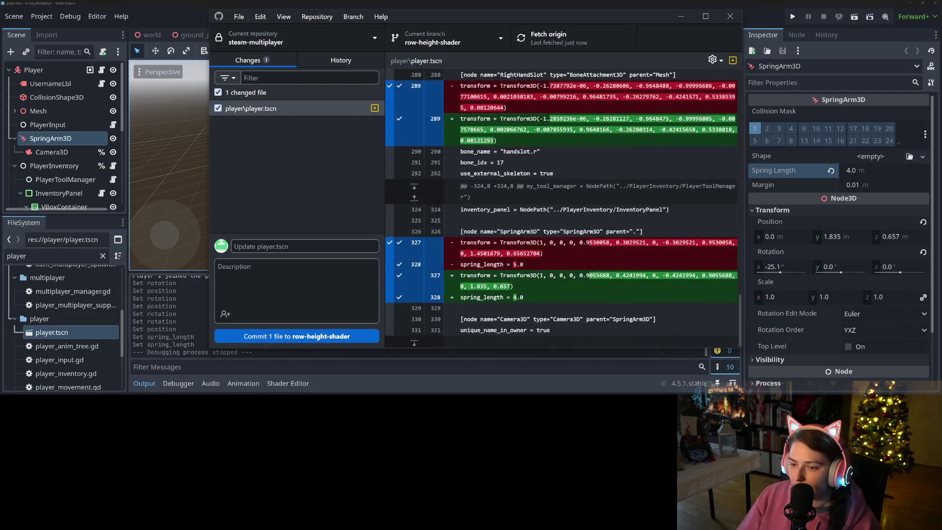
scroll(440, 248, up, 1)
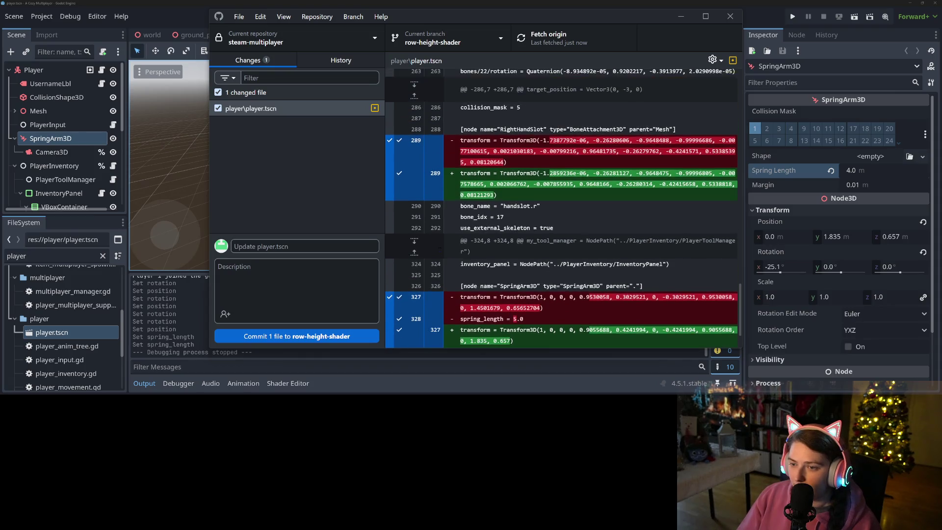
scroll(440, 251, down, 1)
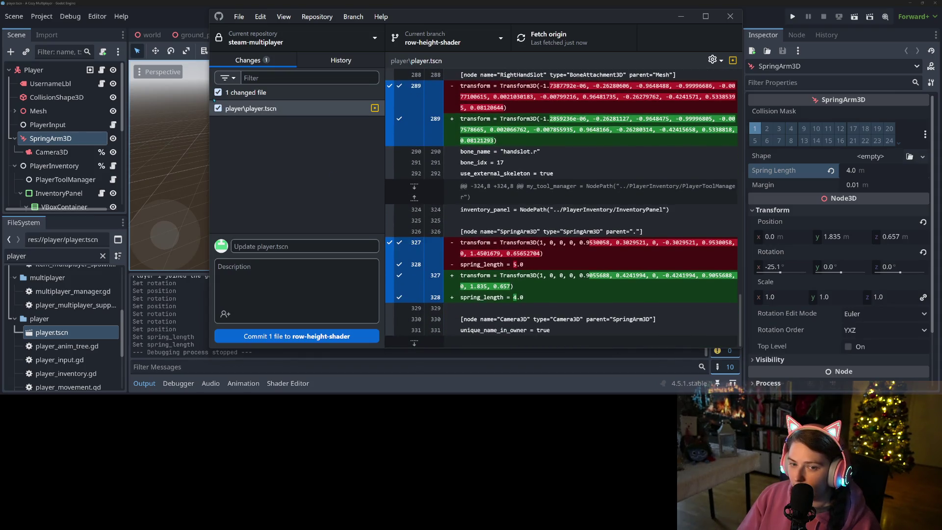
Commit player.tscn as 'moves camera to be up and angled down more' and push to origin
click(218, 109)
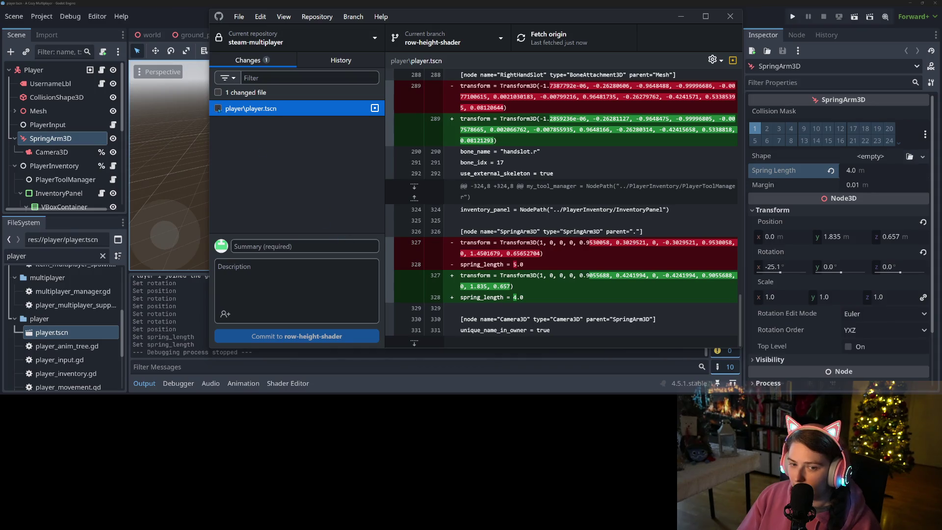
click(218, 109)
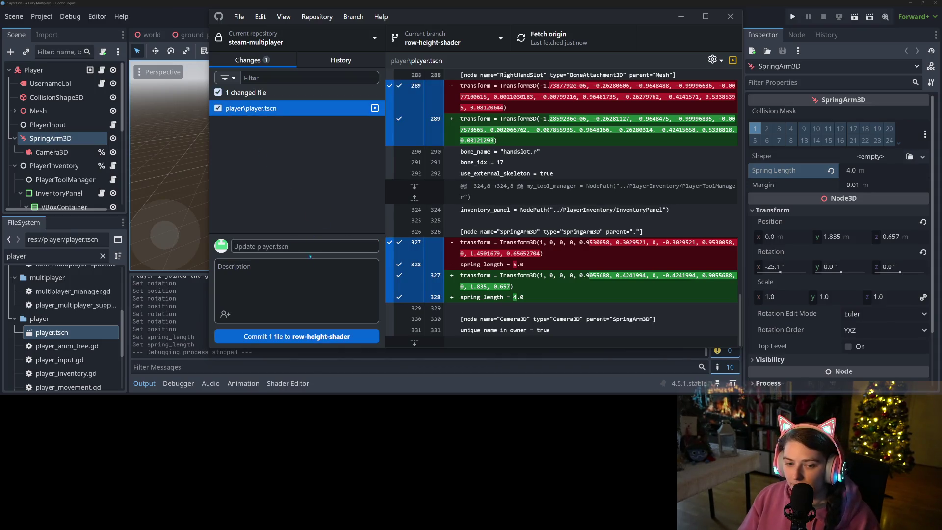
click(310, 246)
text(moves camera to be up and angled down more)
key(ctrl+Return)
key(ctrl+p)
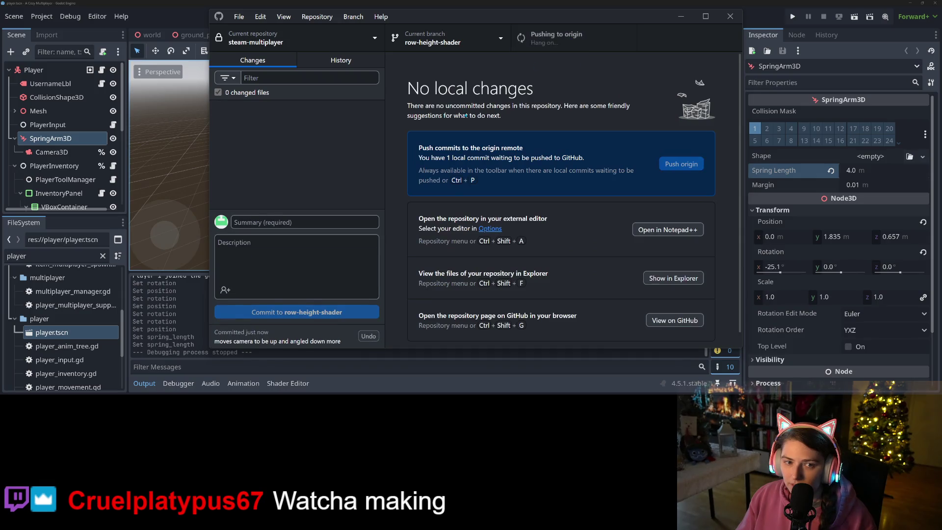
key(alt+Tab)
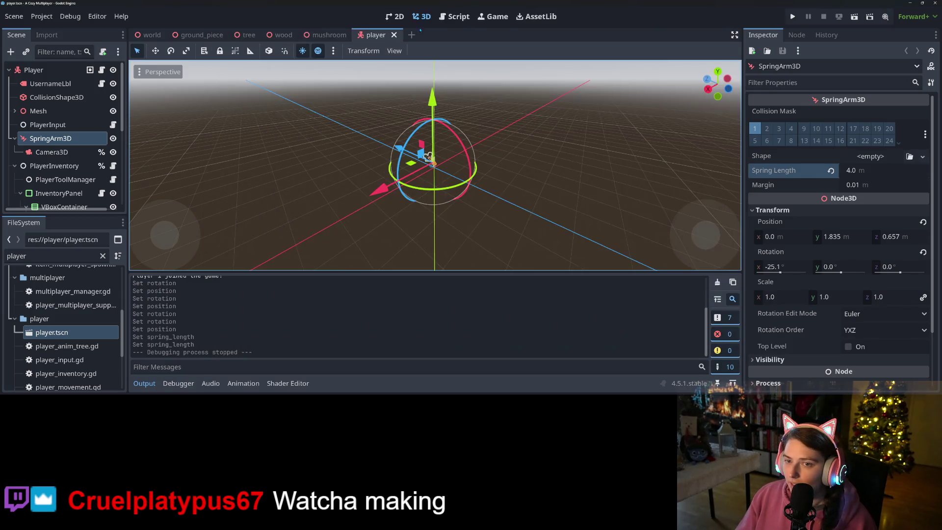
Close the player scene, minimize GitHub Desktop, and check off the camera card in Trello
key(ctrl+shift+w)
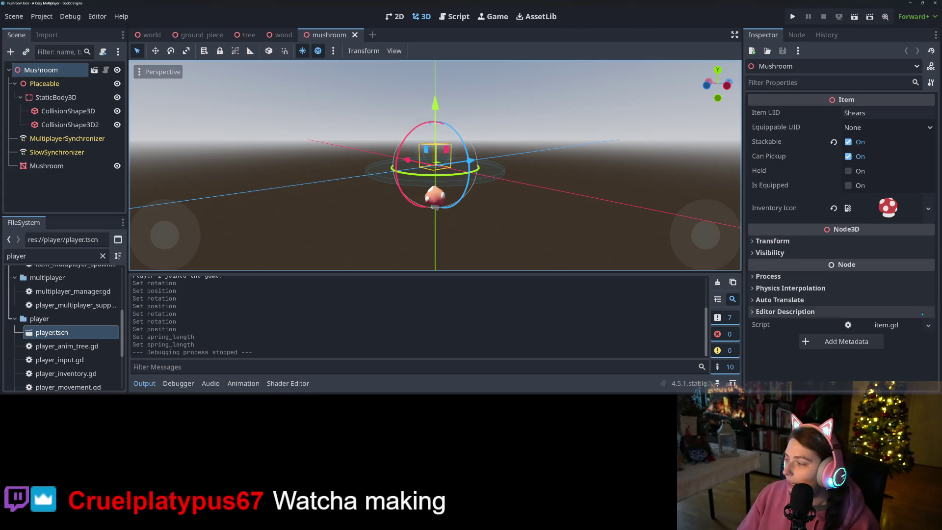
key(alt+Tab)
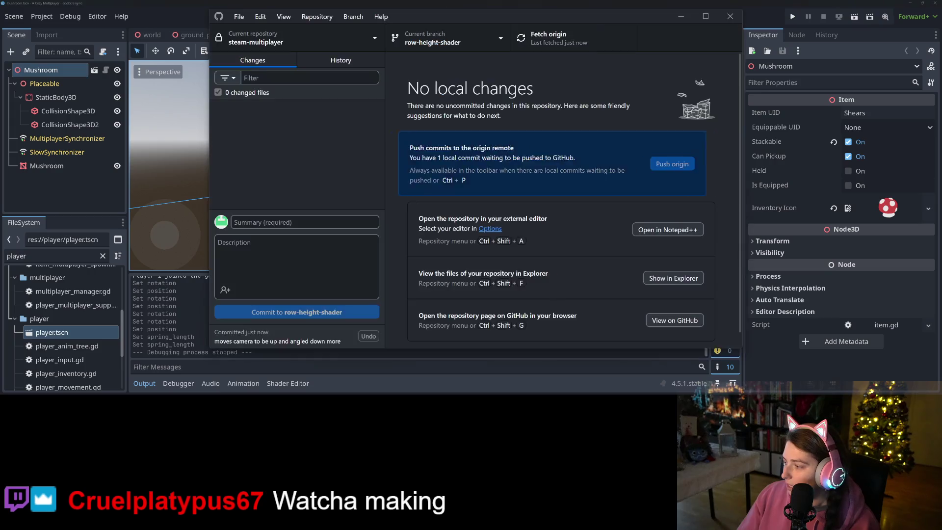
click(689, 18)
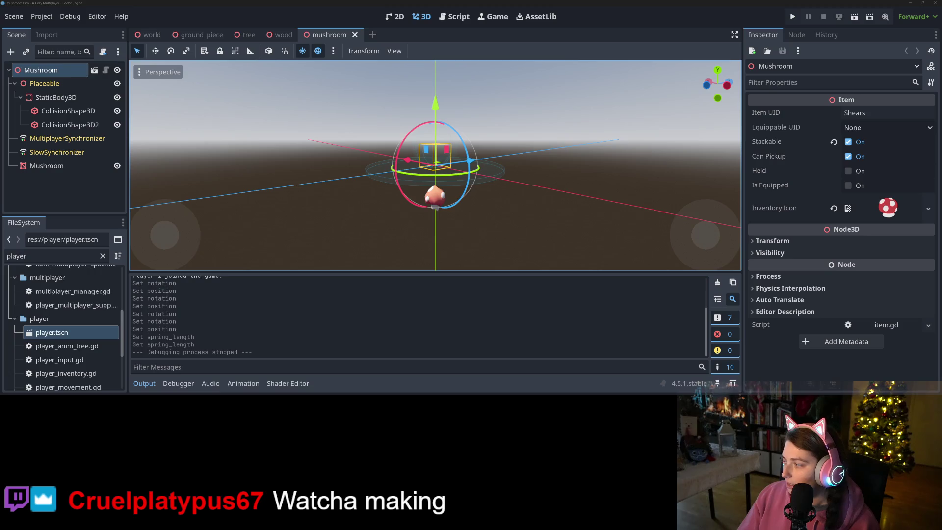
key(alt+Tab)
click(474, 134)
Drag the camera card to the top of the Done list, then return to Godot's script editor
drag(492, 138, 677, 134)
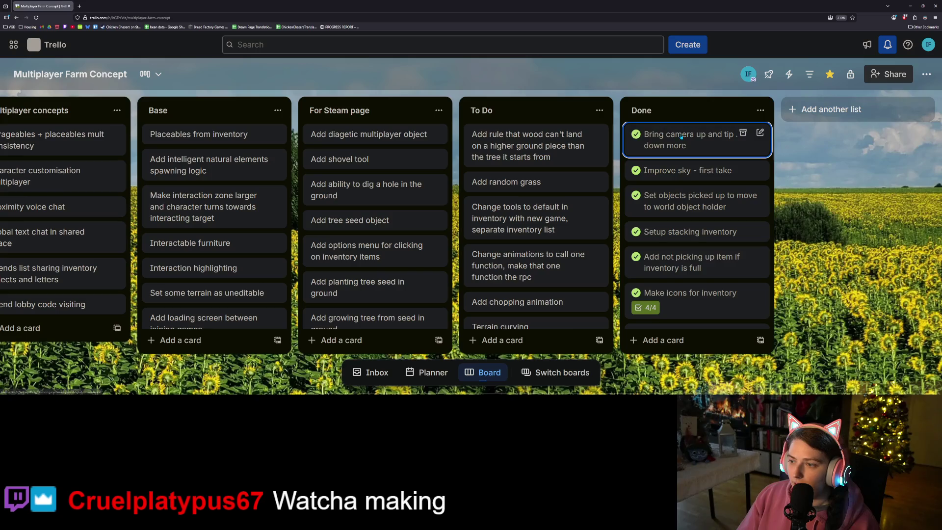
scroll(560, 255, down, 3)
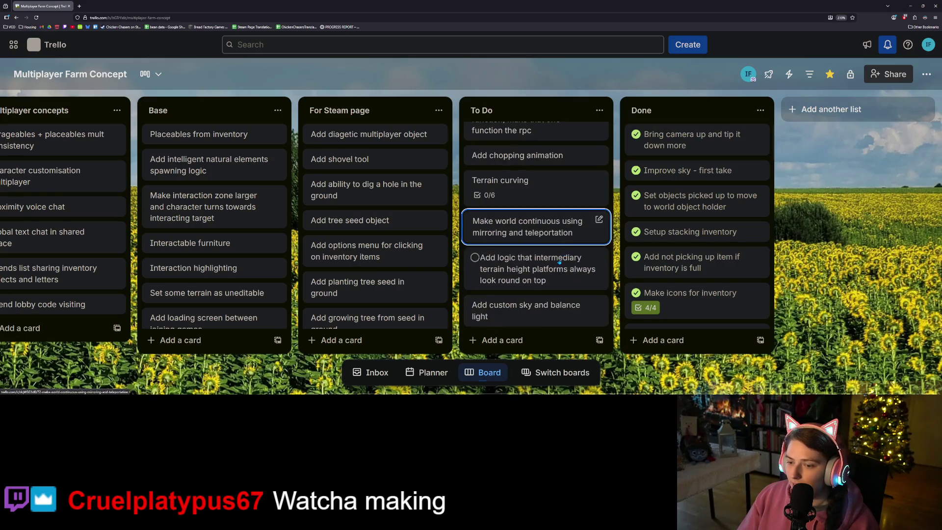
scroll(560, 255, up, 3)
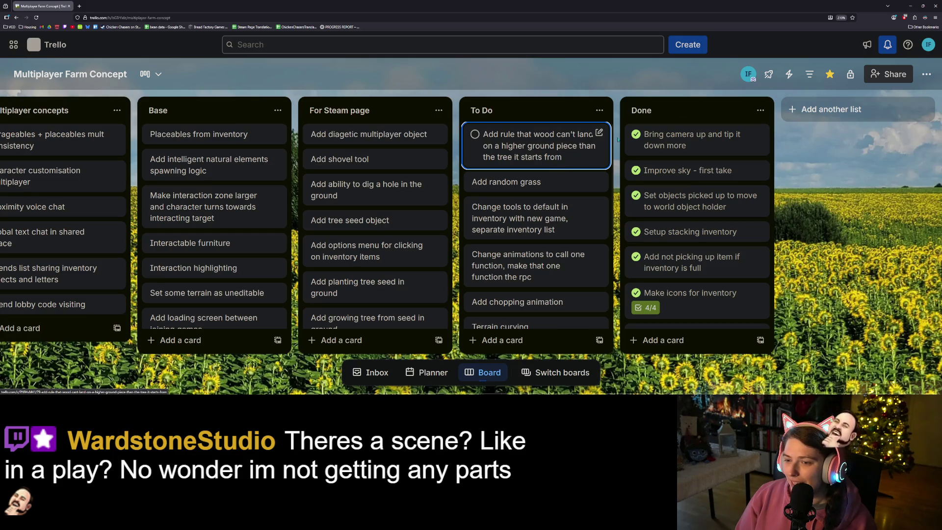
click(911, 5)
click(454, 17)
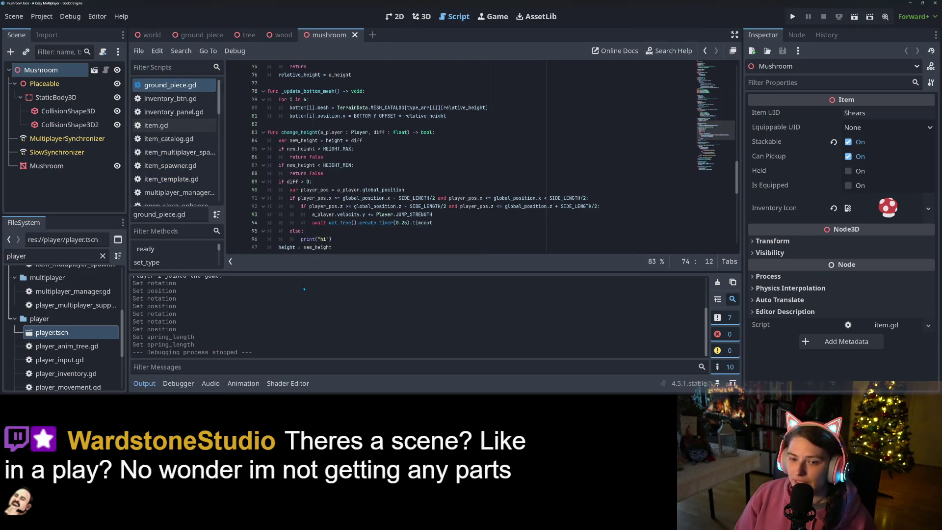
Open tree.gd and inspect the wood-throwing lines and has_item check in _spawn_wood
click(145, 383)
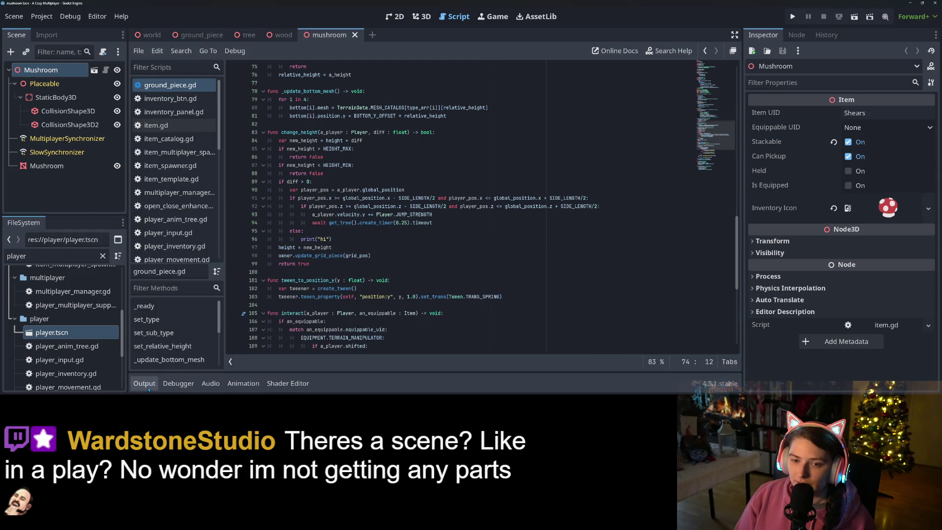
scroll(154, 147, down, 10)
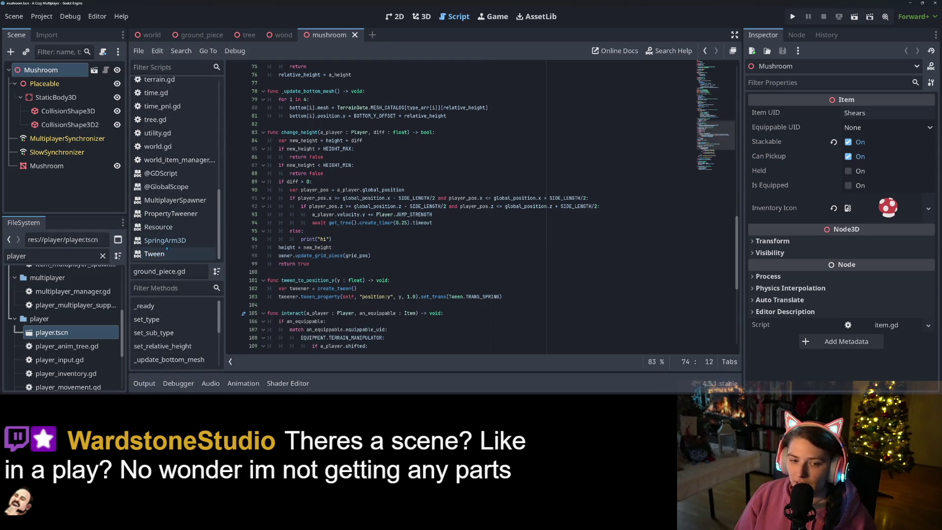
click(155, 119)
scroll(376, 219, down, 15)
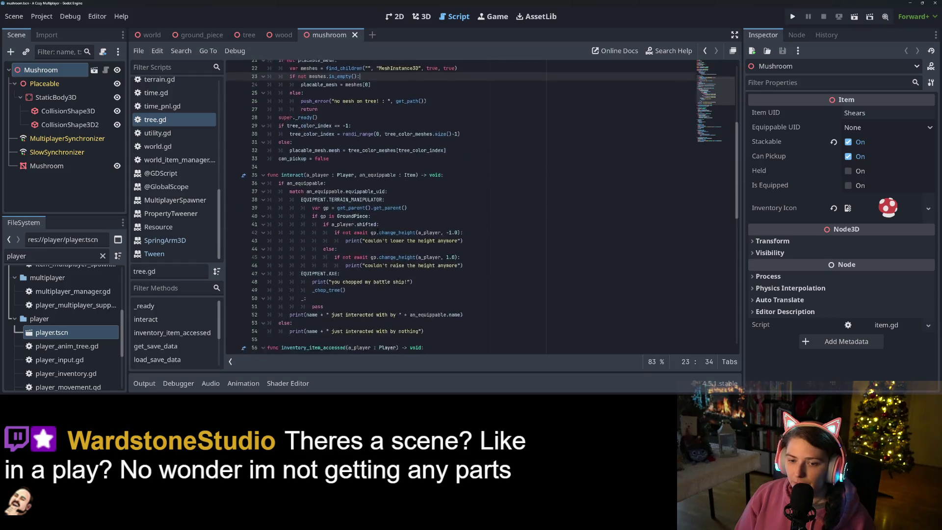
scroll(377, 239, down, 5)
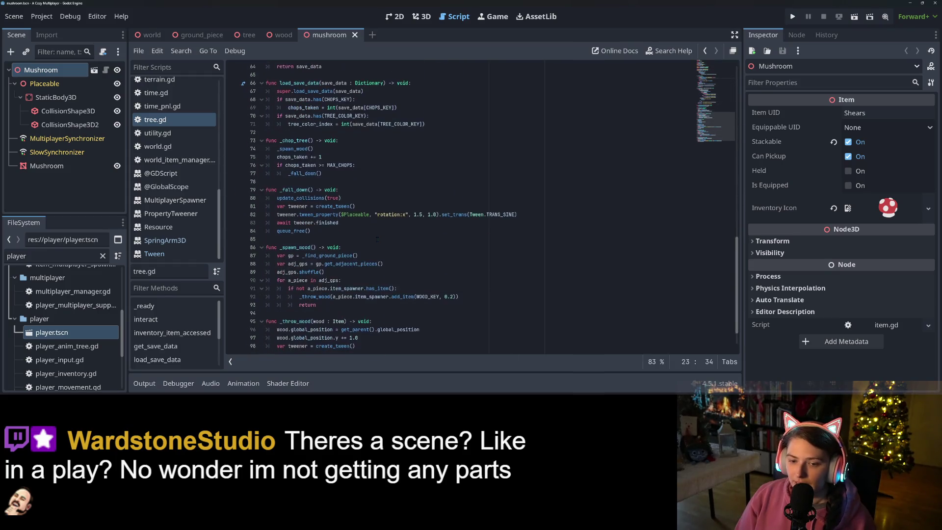
click(316, 264)
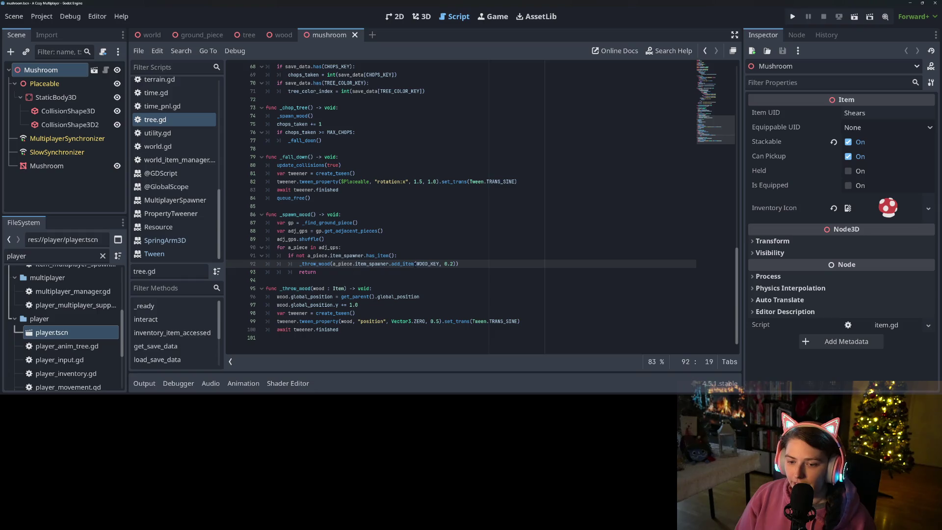
click(328, 256)
click(298, 255)
click(341, 255)
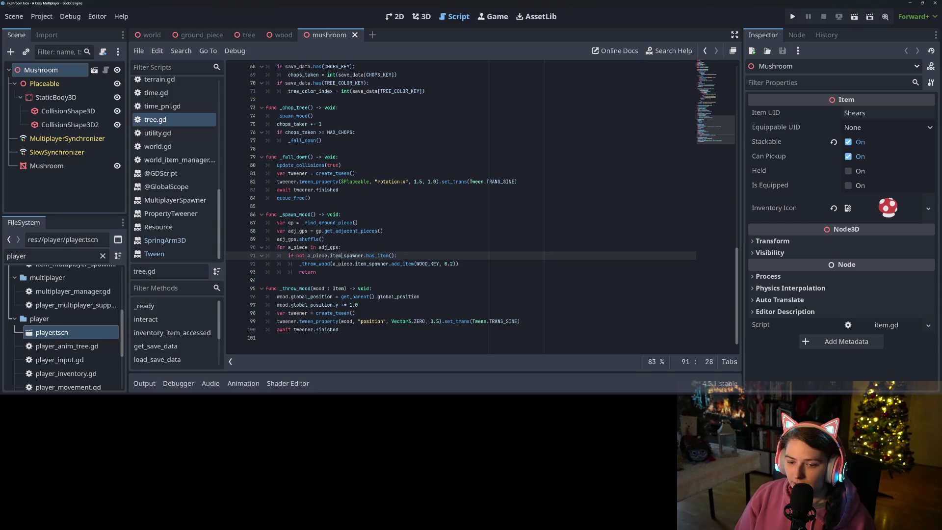
double_click(298, 247)
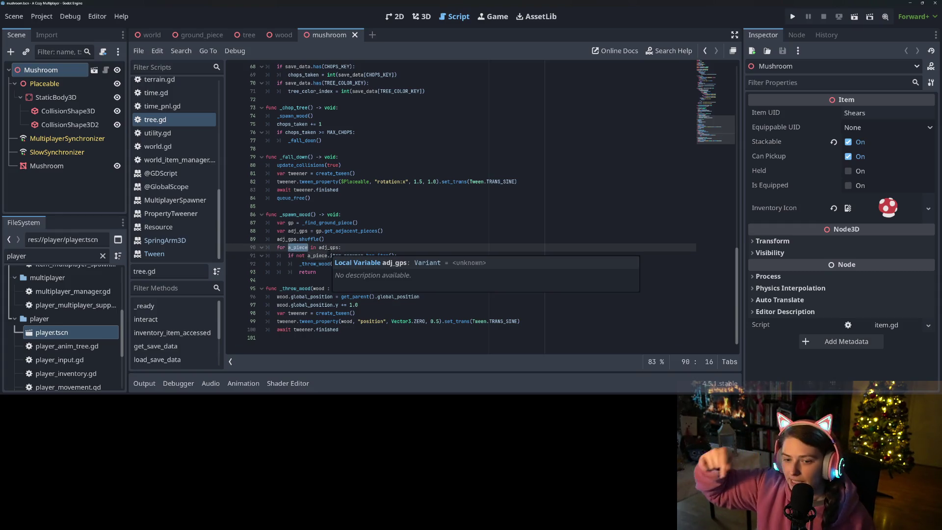
click(293, 223)
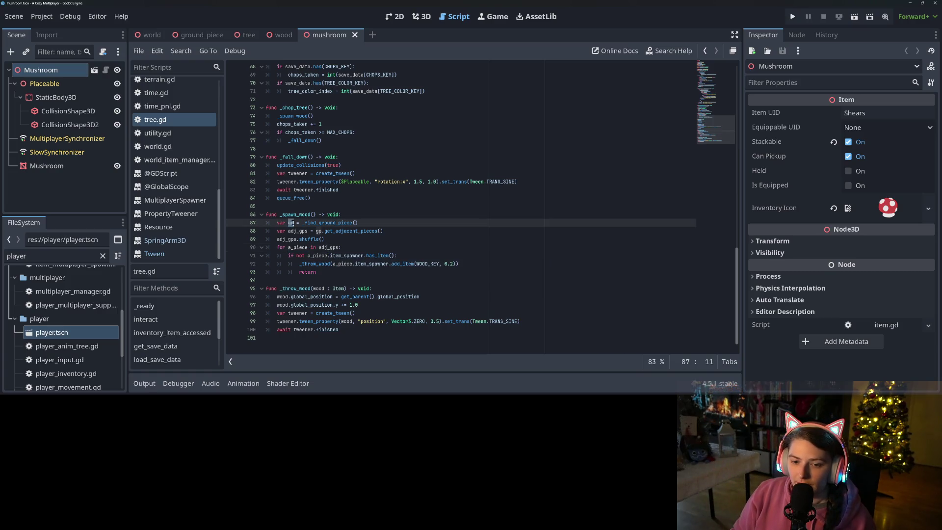
click(339, 255)
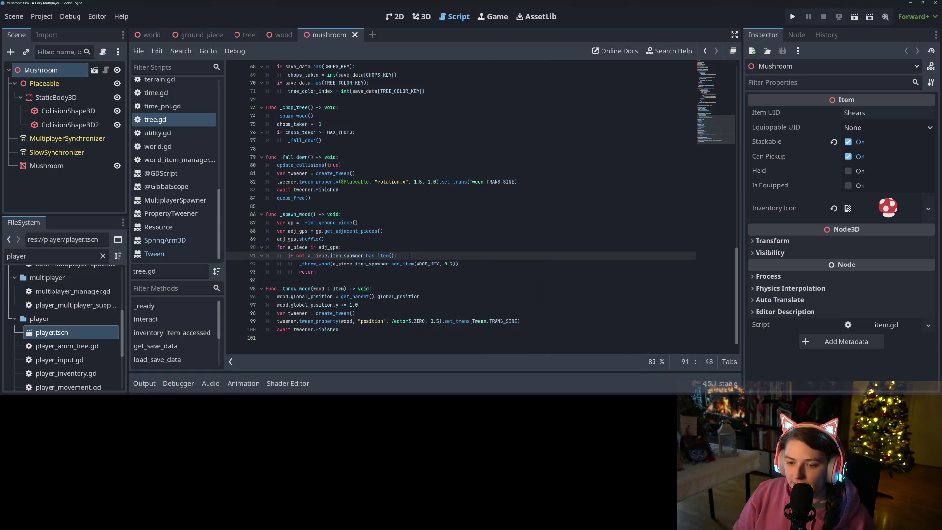
Add 'if gp.height >= a_piece.height:' on line 91, indent lines 92–94 under it, save and relaunch
key(Return)
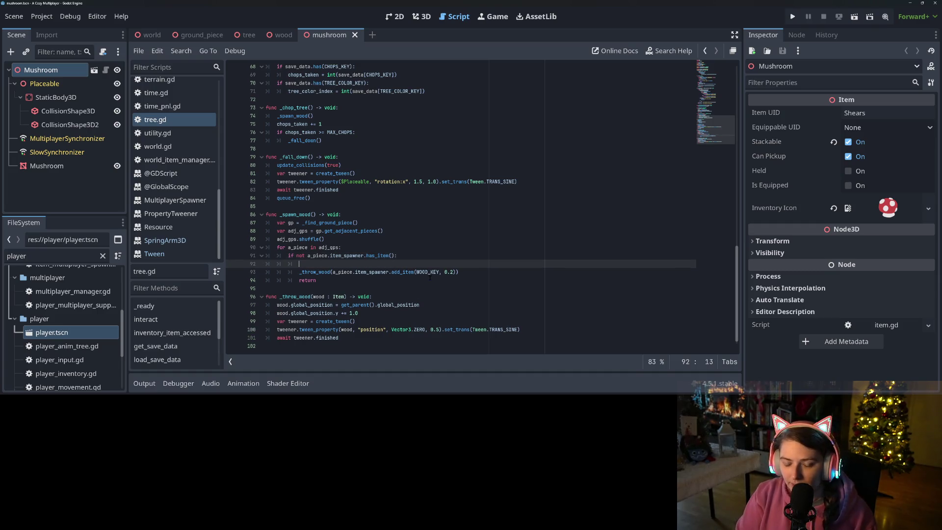
key(alt+Up)
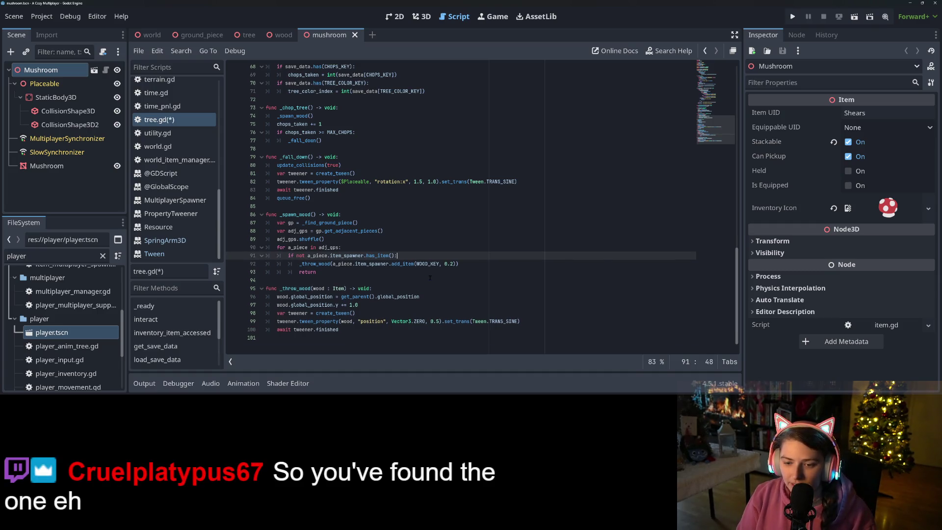
key(Tab)
key(Tab)
text(if g)
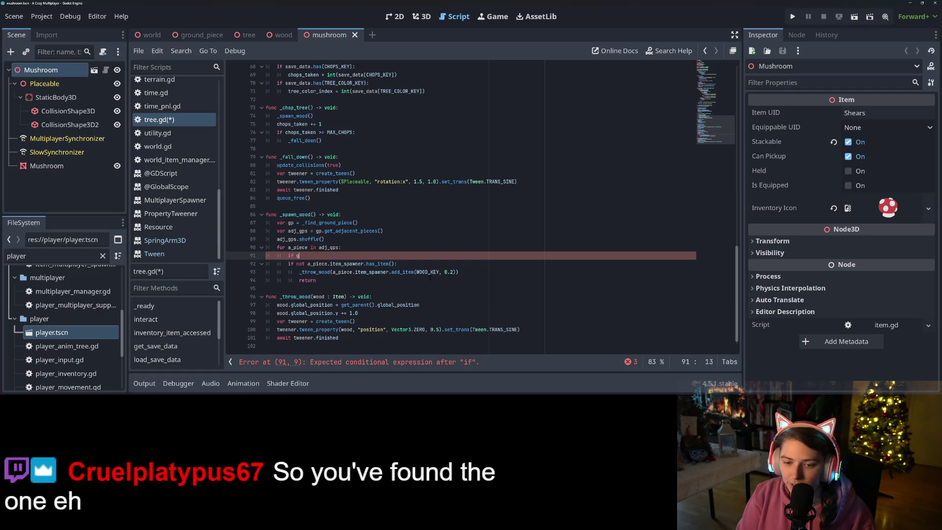
text(p.)
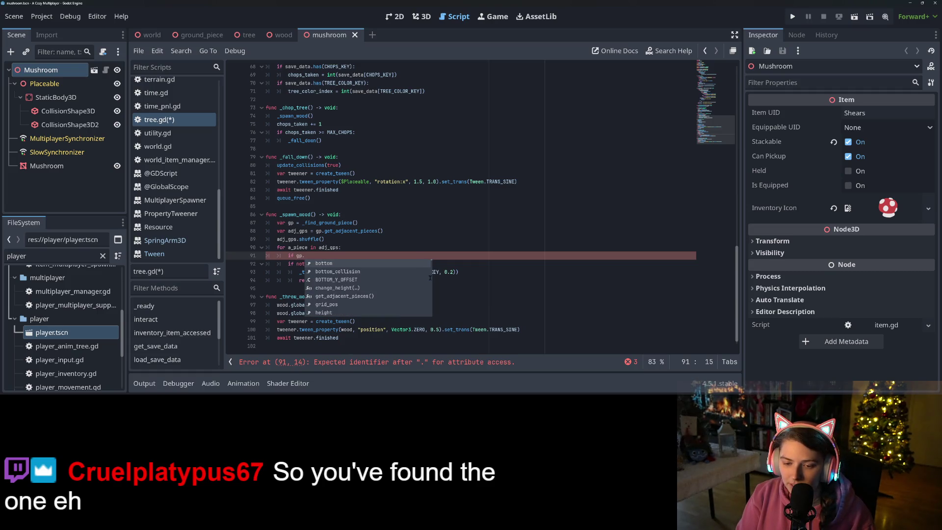
text(height >)
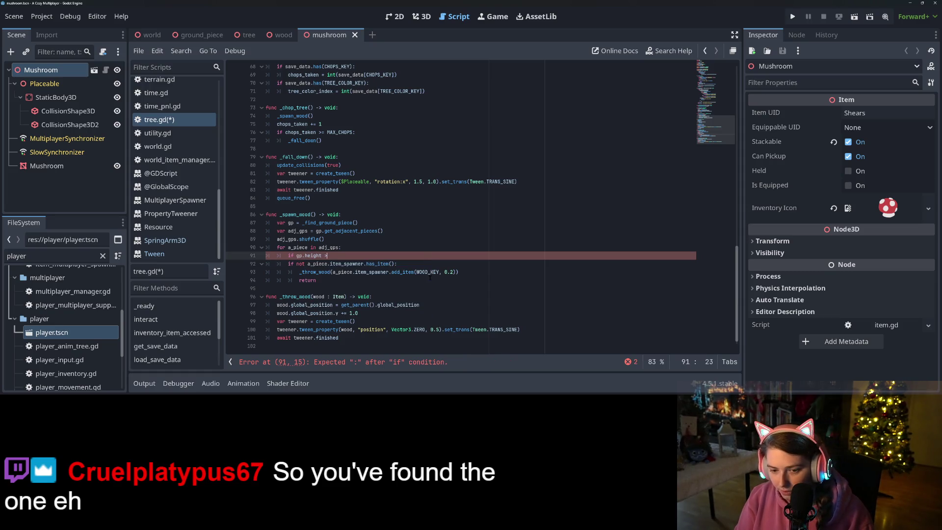
text(= )
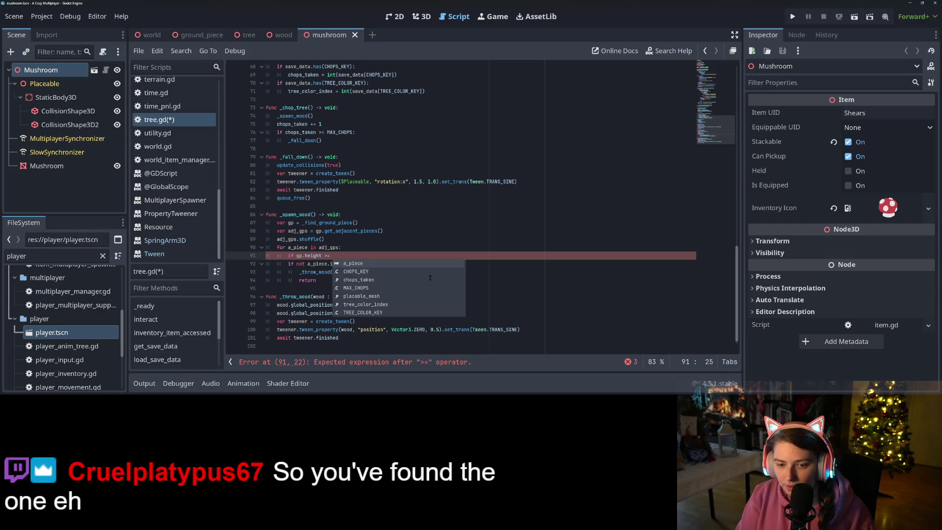
text(a)
key(Return)
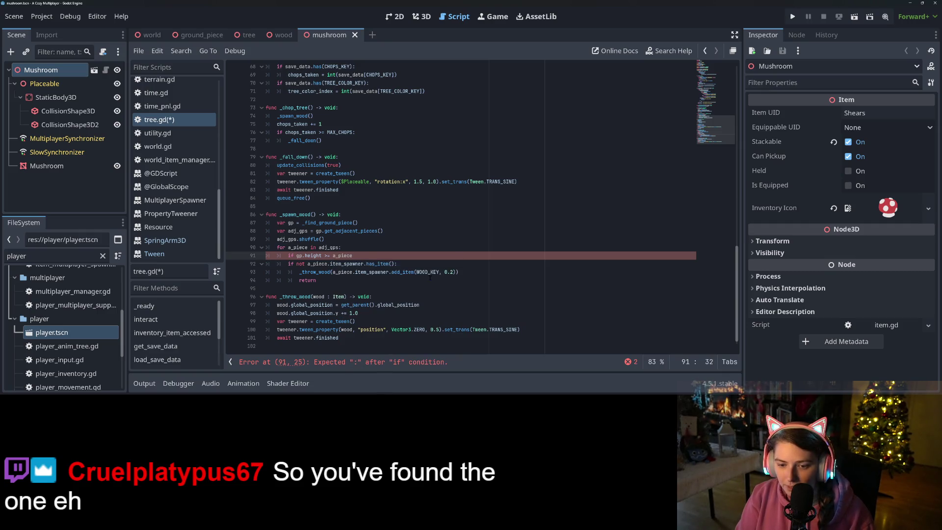
text(he)
key(Return)
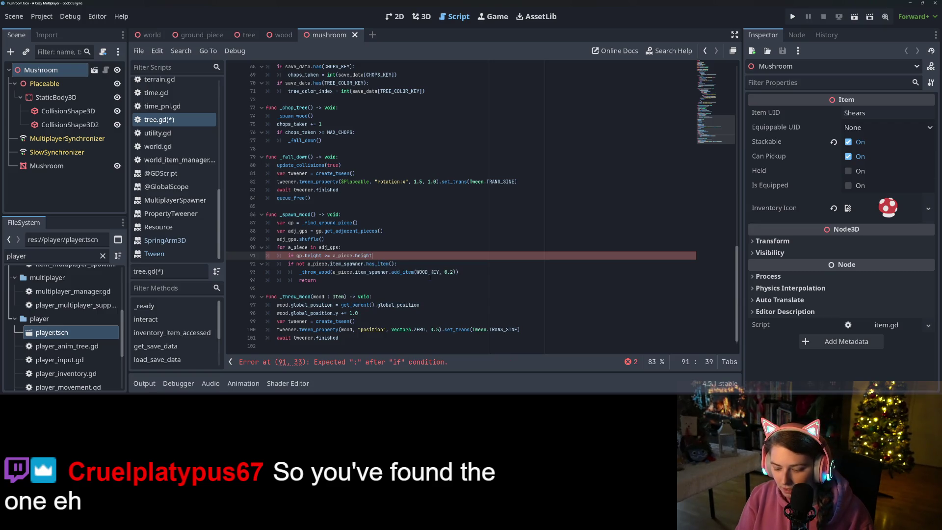
mouse_move(296, 263)
mouse_down()
mouse_move(408, 267)
mouse_move(386, 286)
mouse_up()
key(Tab)
key(ctrl+s)
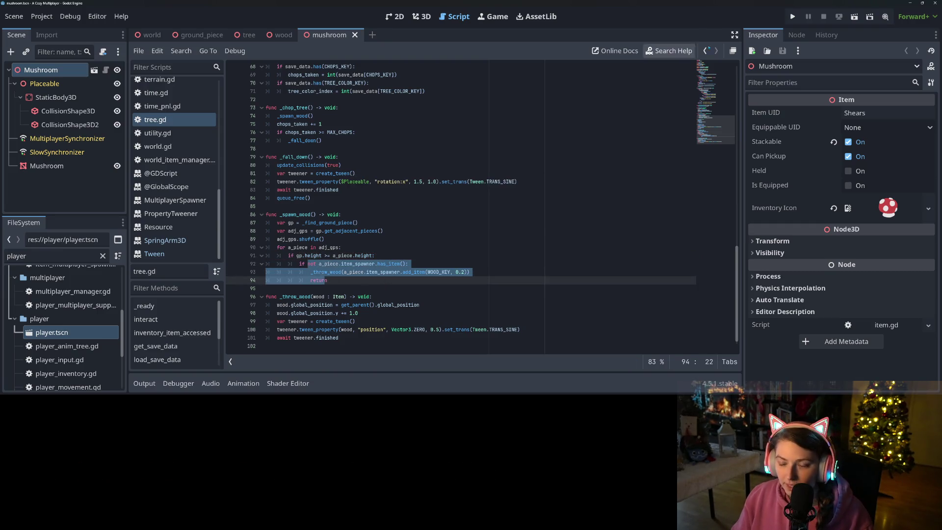
click(794, 17)
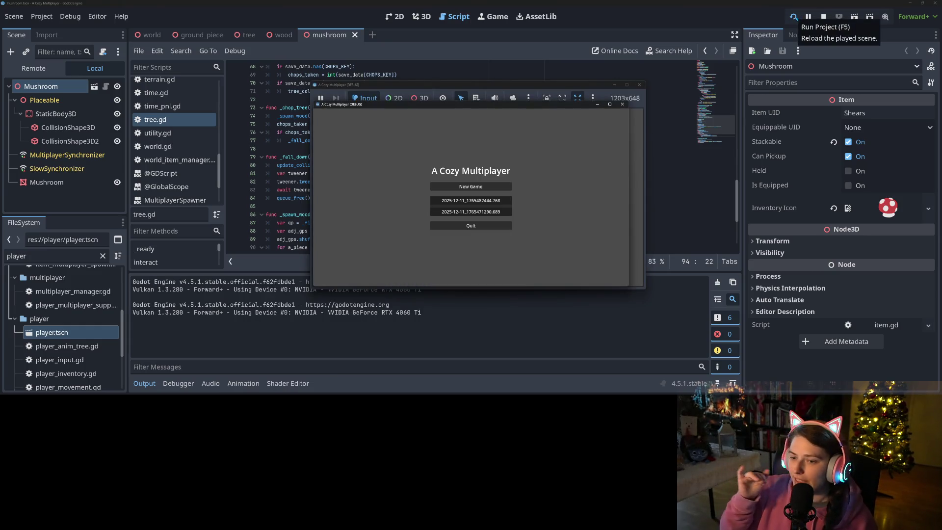
Maximize the game, load the first save, walk to the tree and collect the logs
click(627, 85)
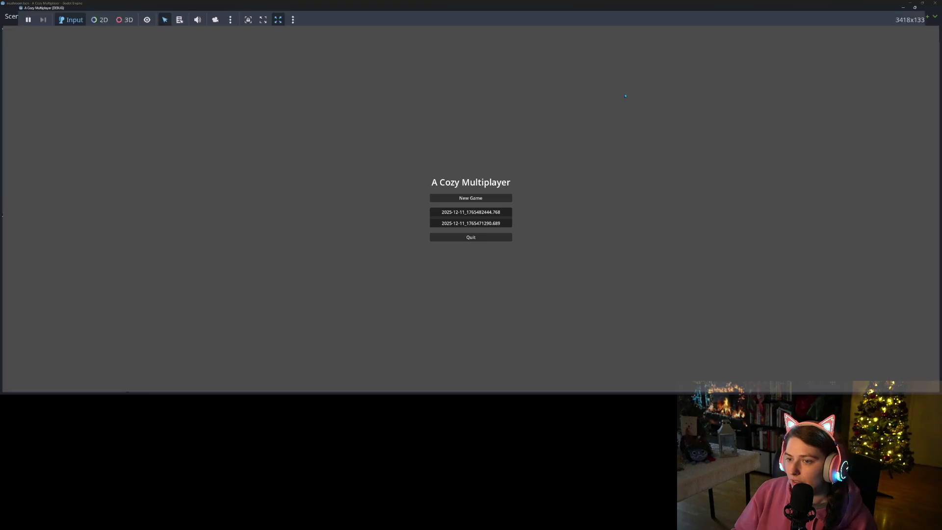
click(504, 214)
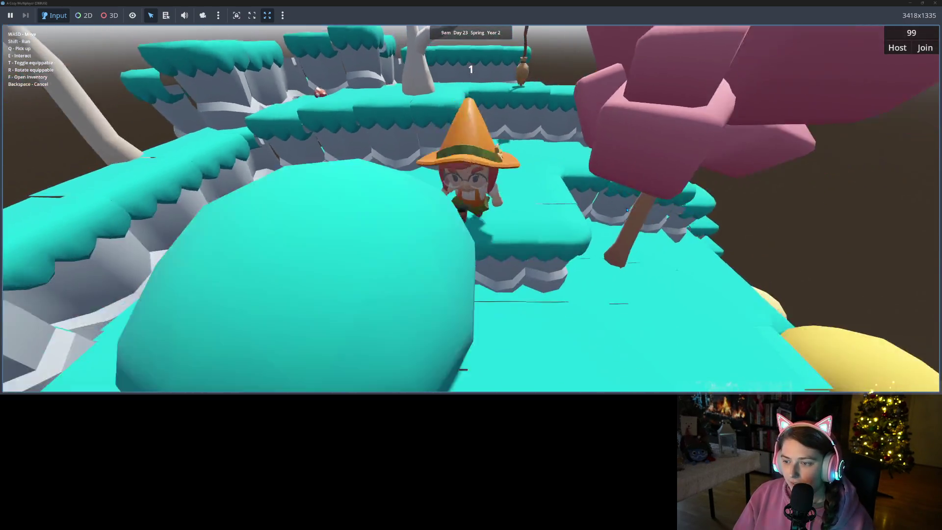
key(w)
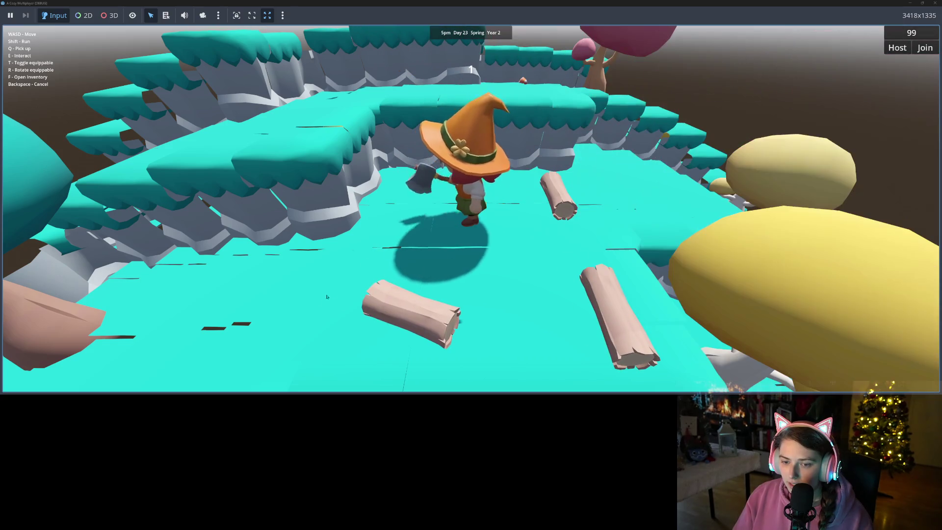
key(q)
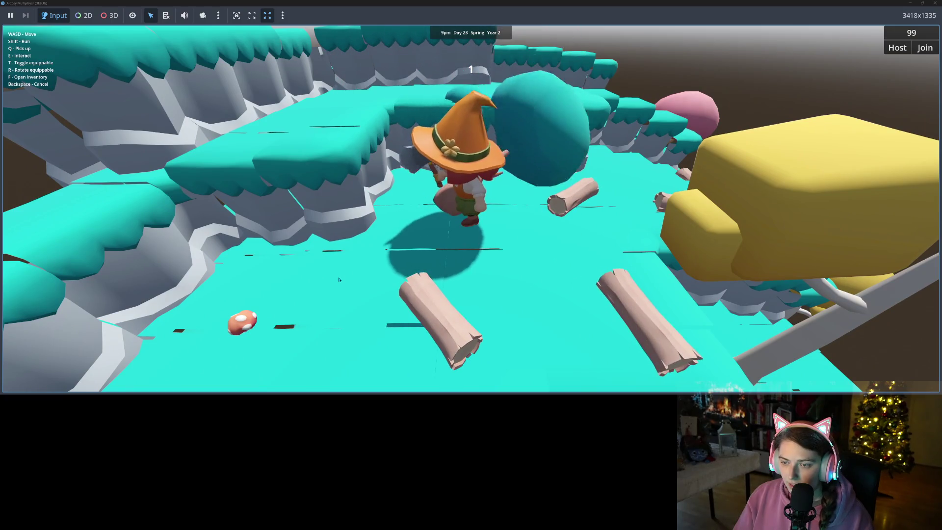
key(a)
key(a)
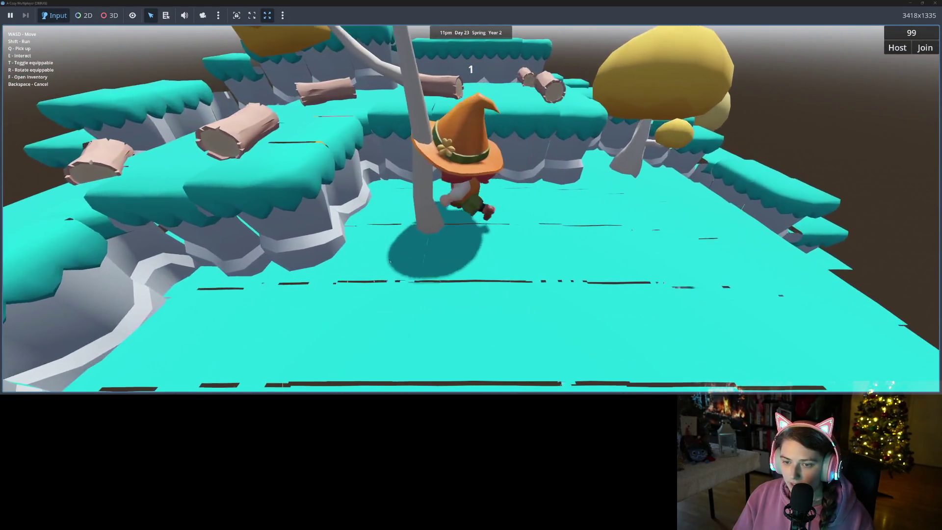
key(w)
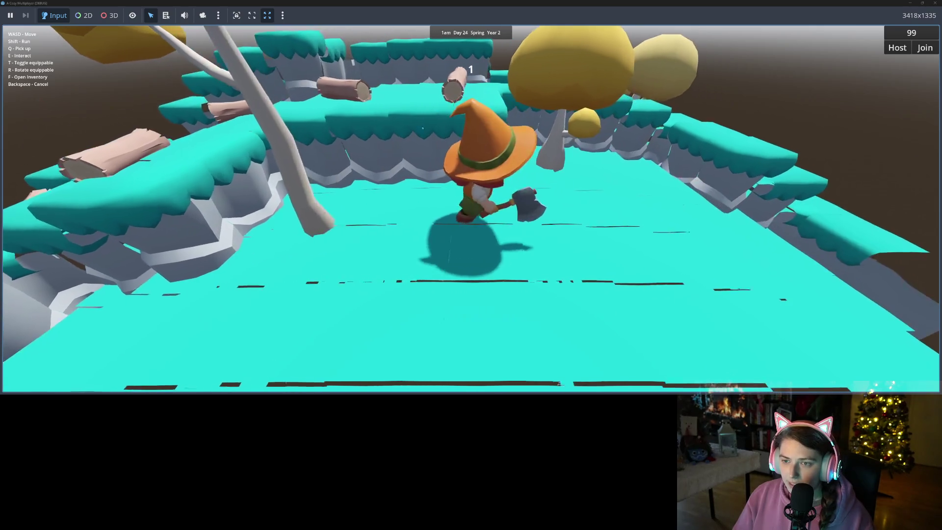
Walk the witch up the path, chop down the yellow tree, and walk around it
key(a)
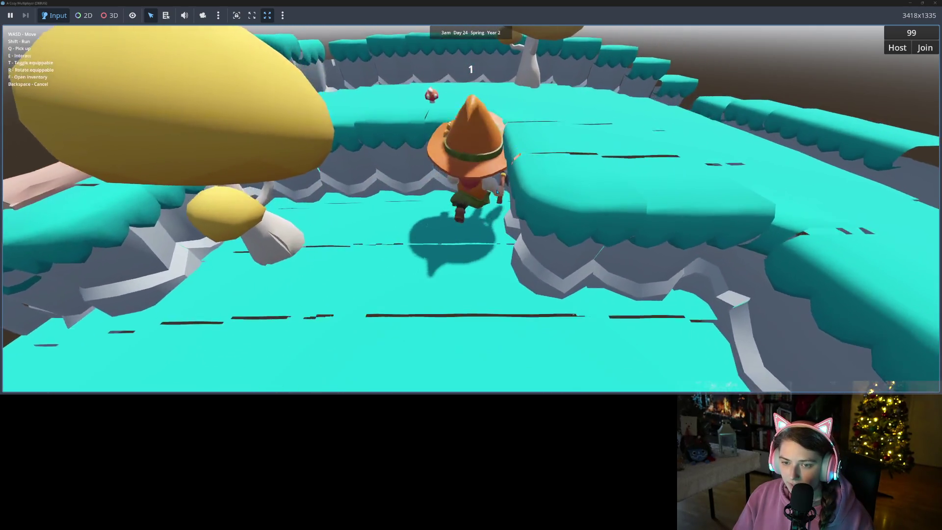
key(w)
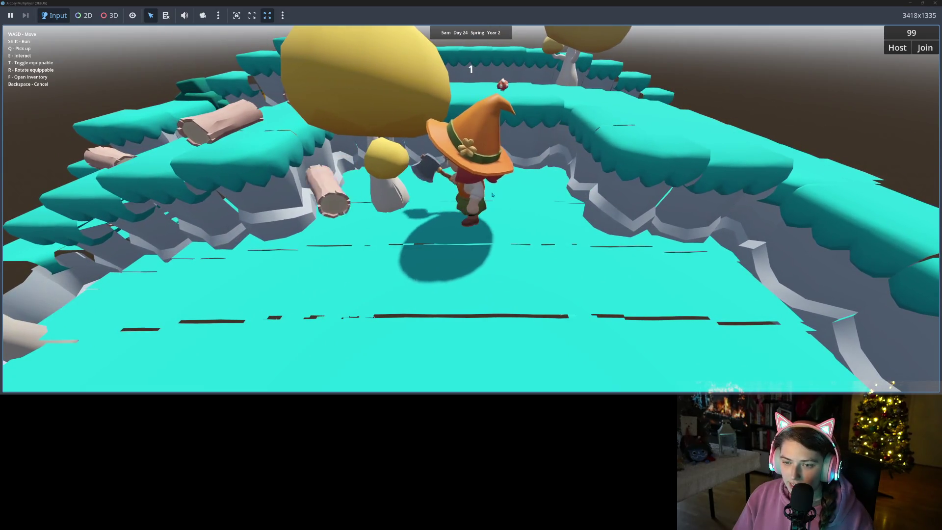
key(e)
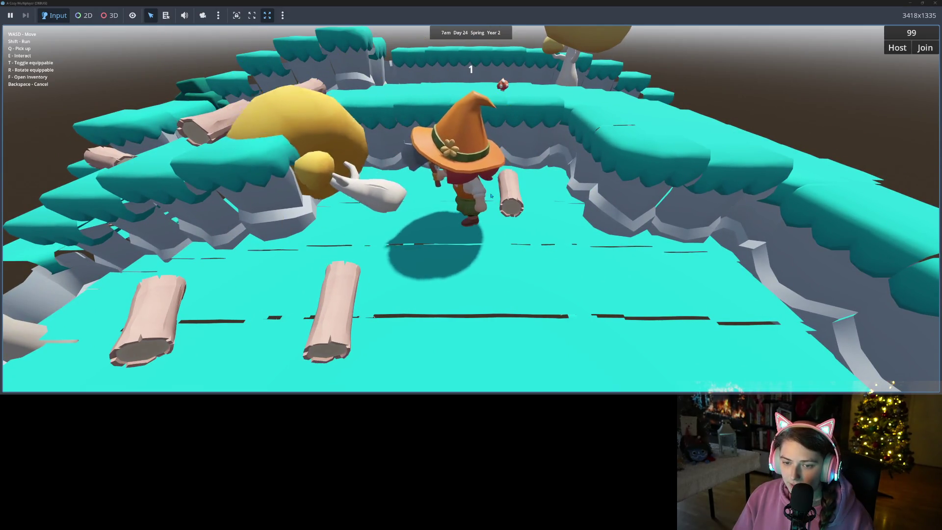
key(s)
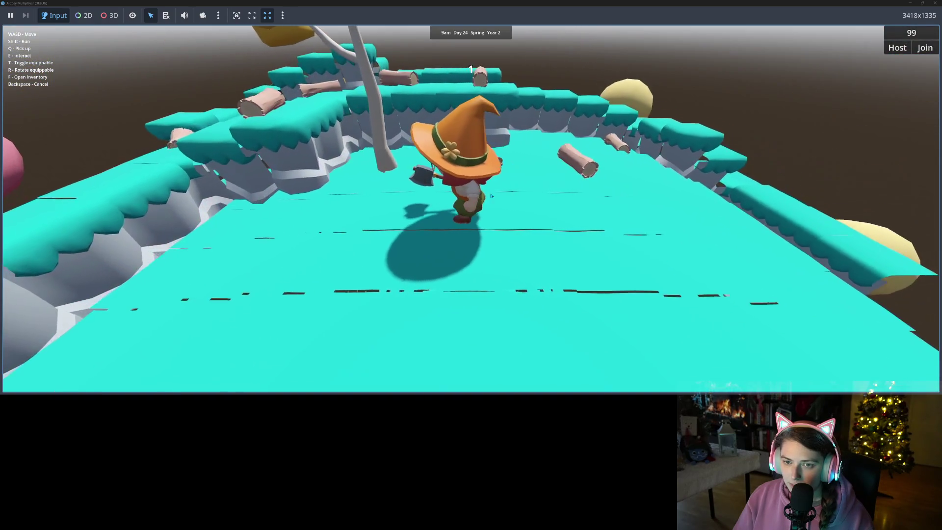
key(w)
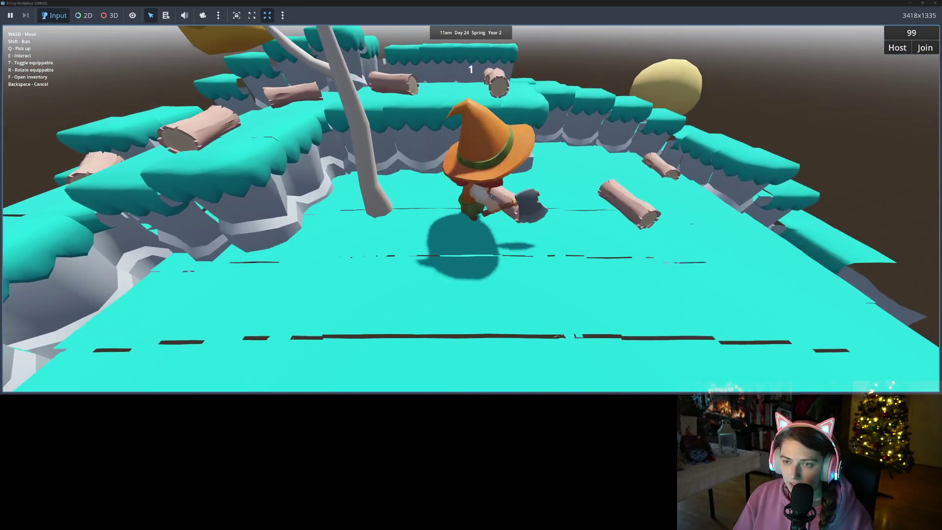
key(s)
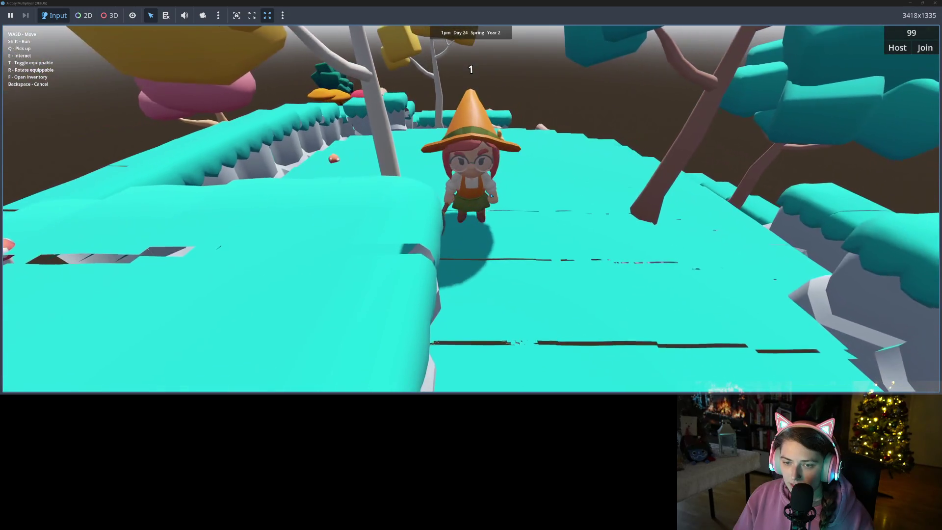
key(w)
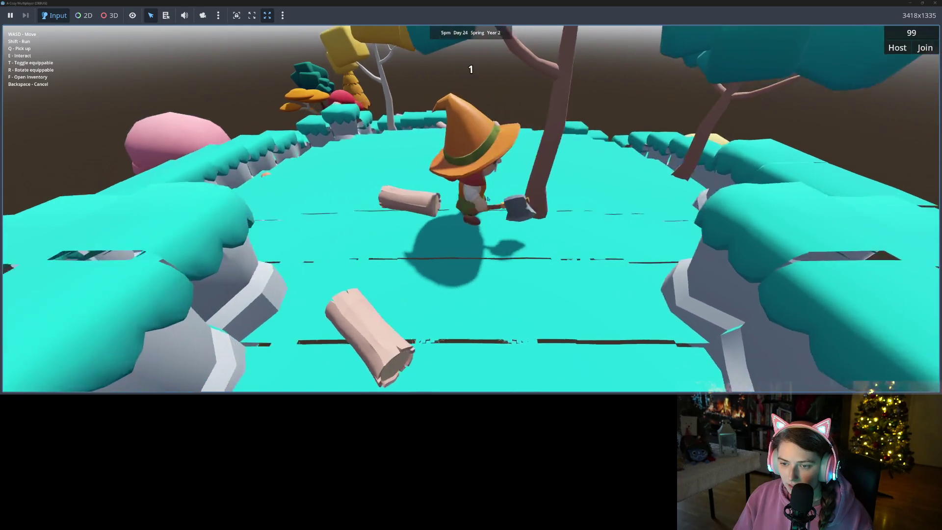
key(d)
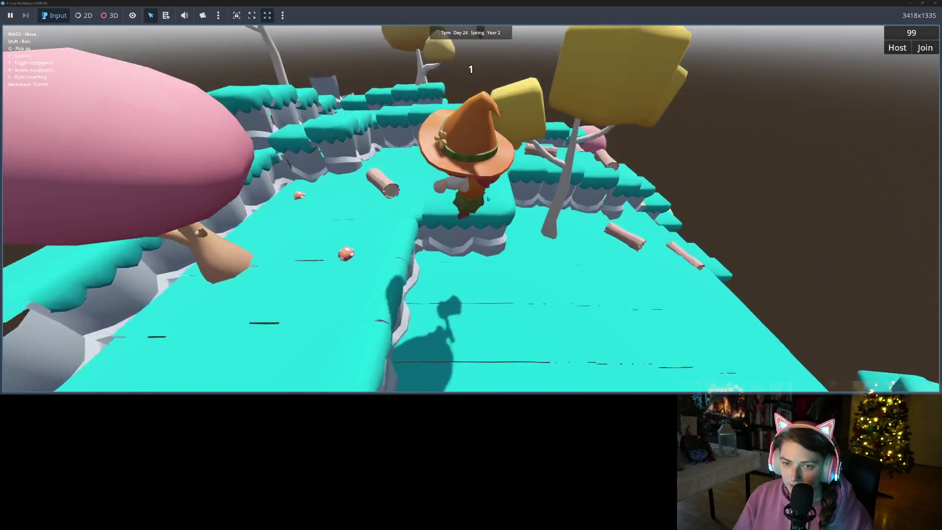
key(w)
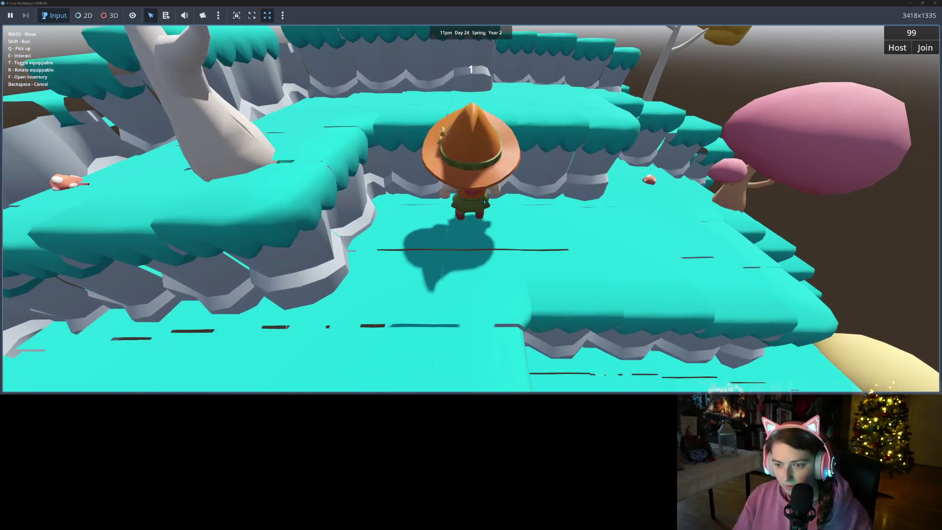
Play-test by walking and flying the witch around the walled area, tree and open platform
key(d)
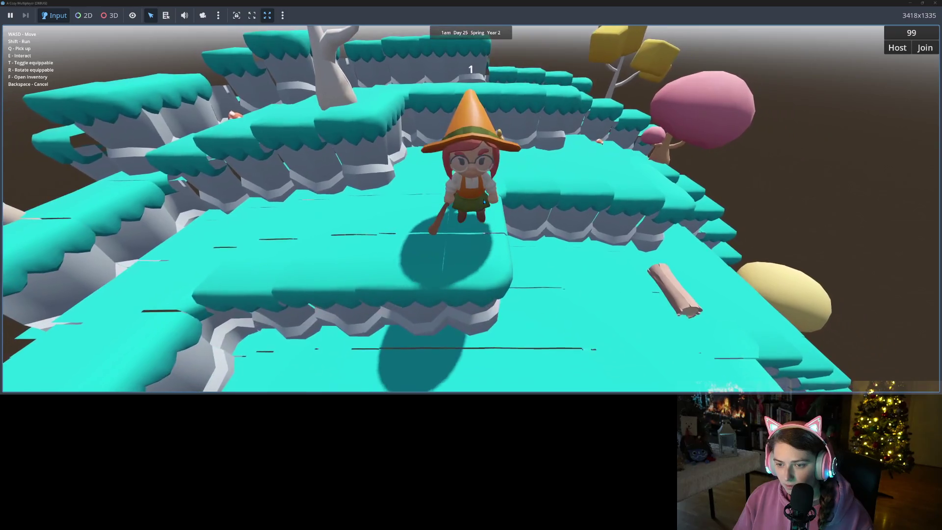
key(a)
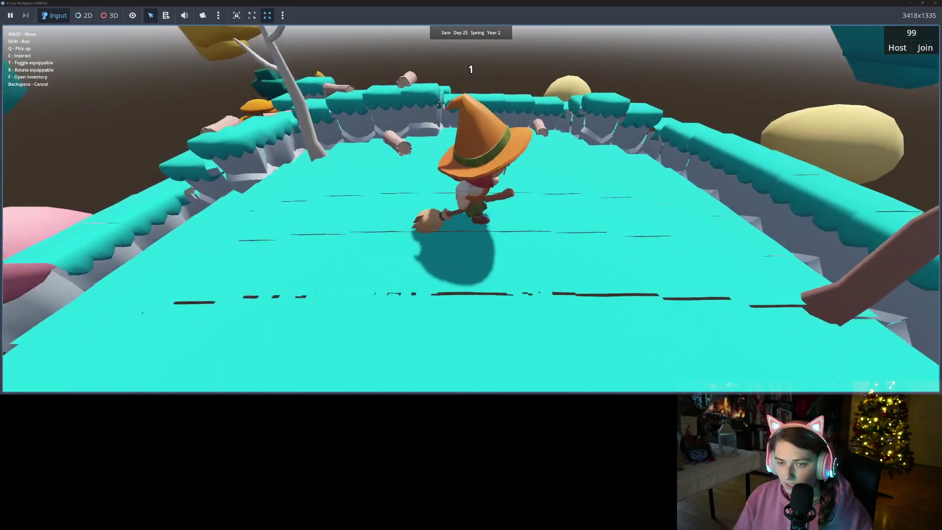
key(s)
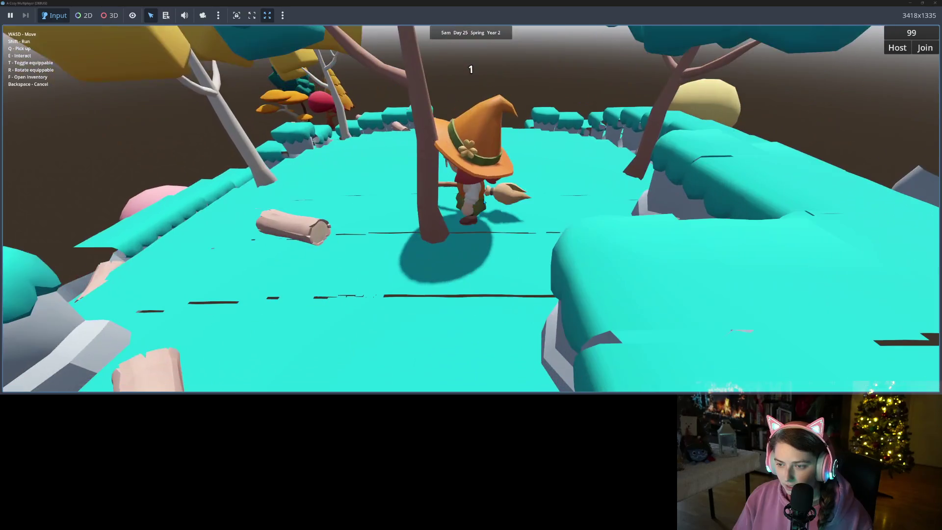
key(w)
key(w)
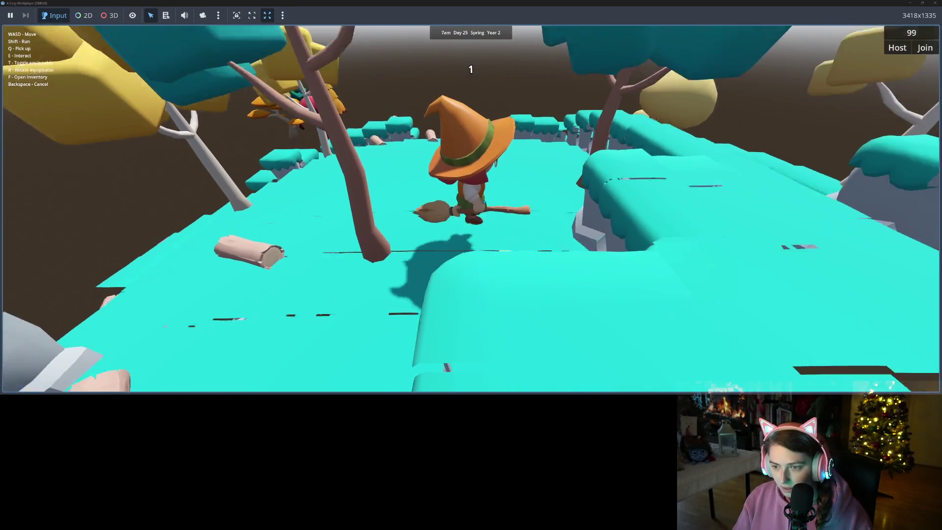
key(a)
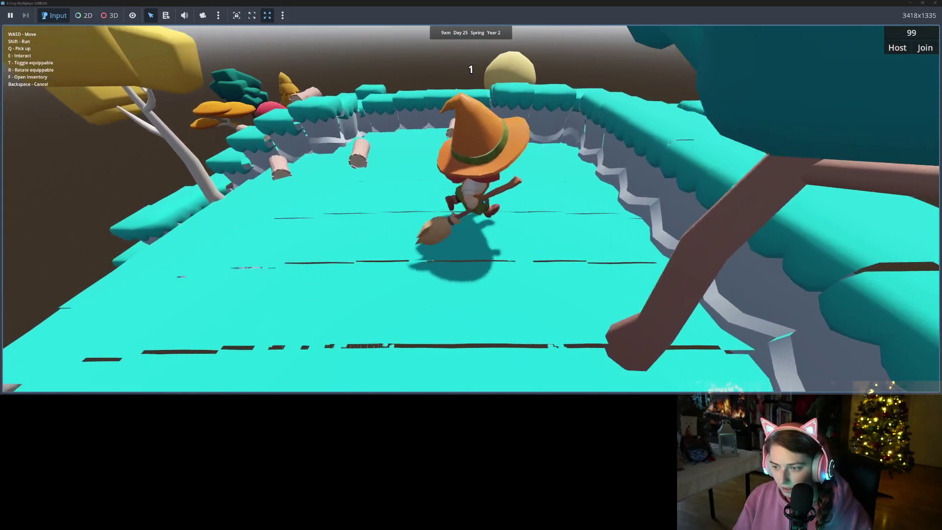
key(a)
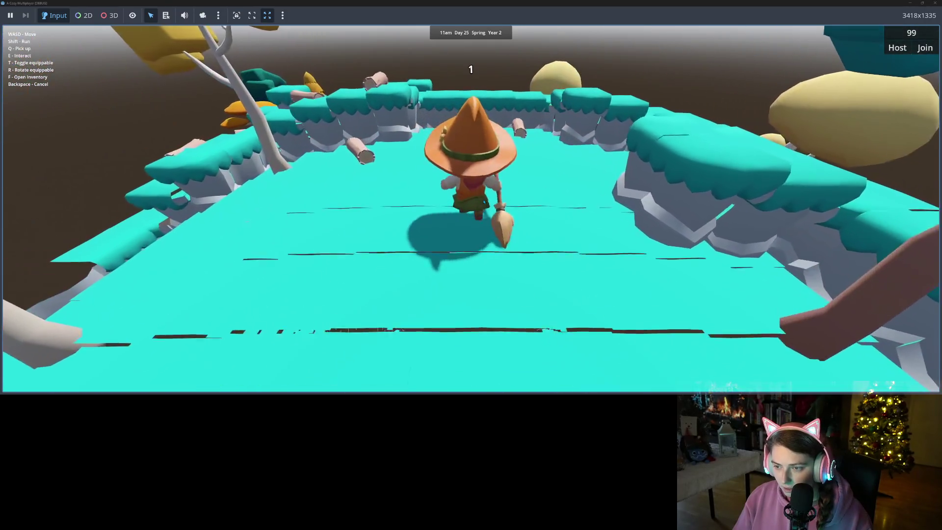
key(s)
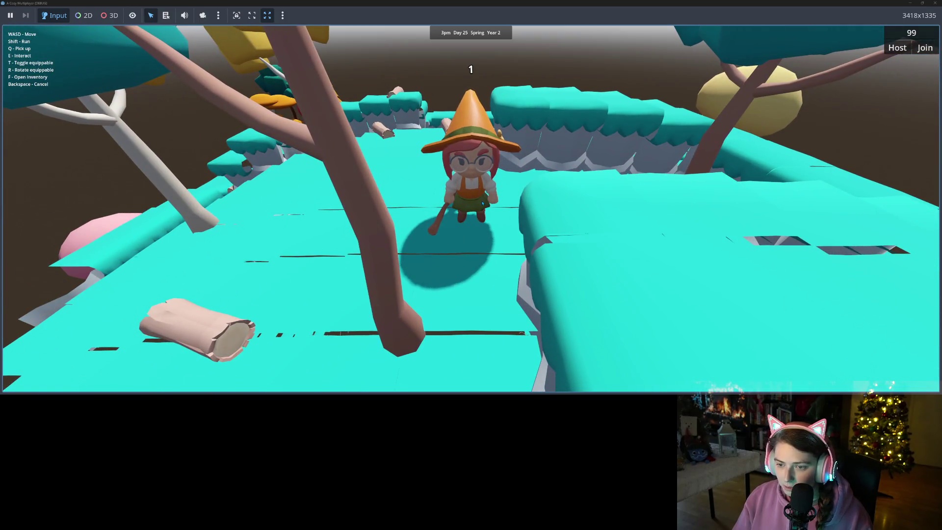
key(s)
key(w)
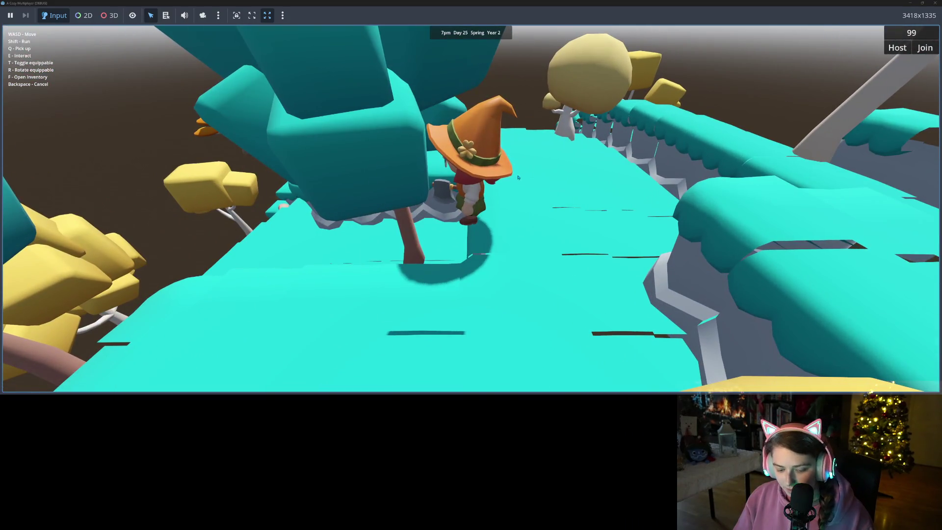
key(w)
key(s)
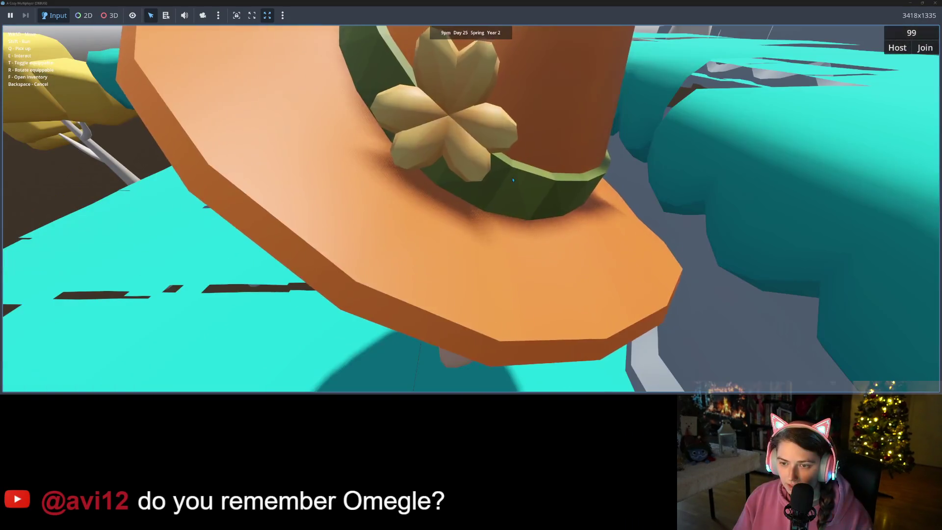
key(w)
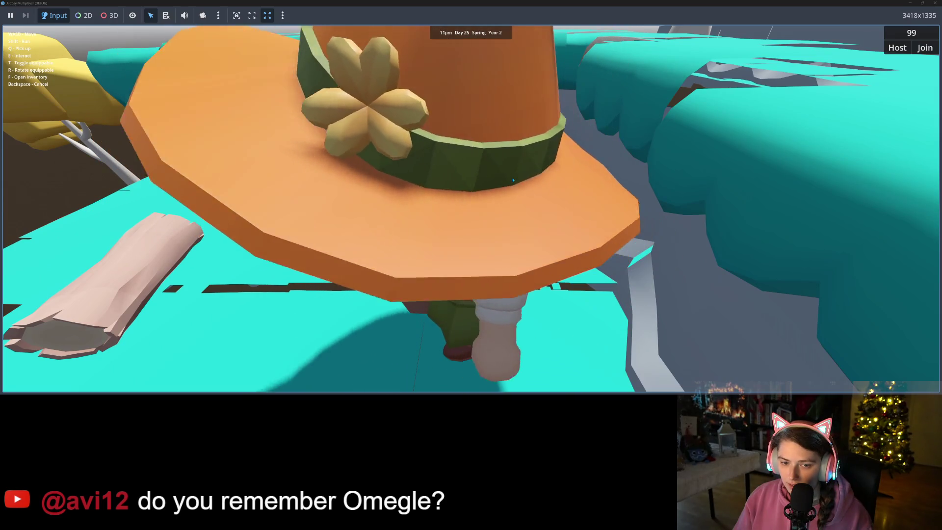
key(w)
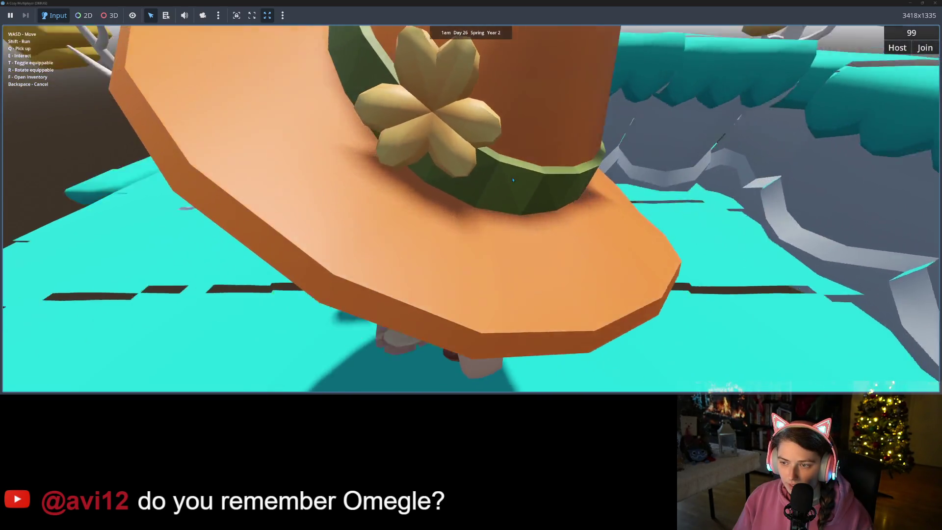
key(s)
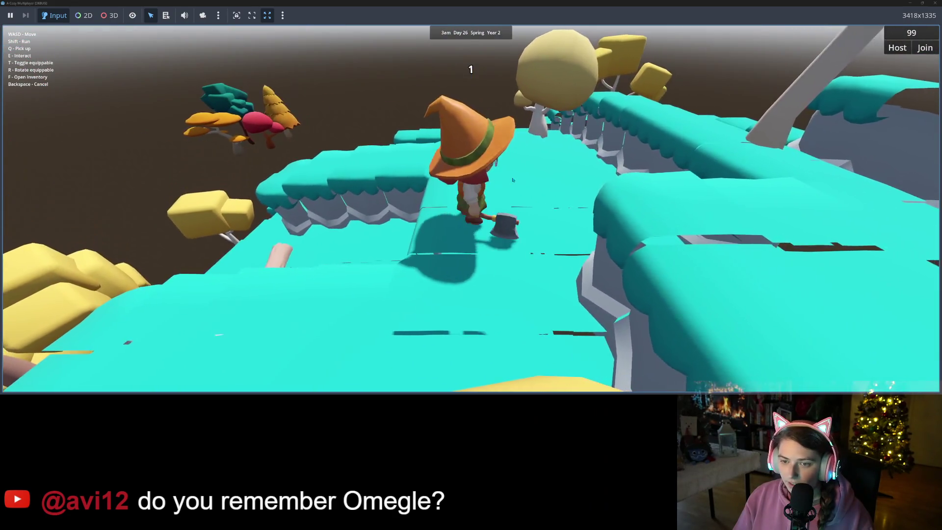
key(s)
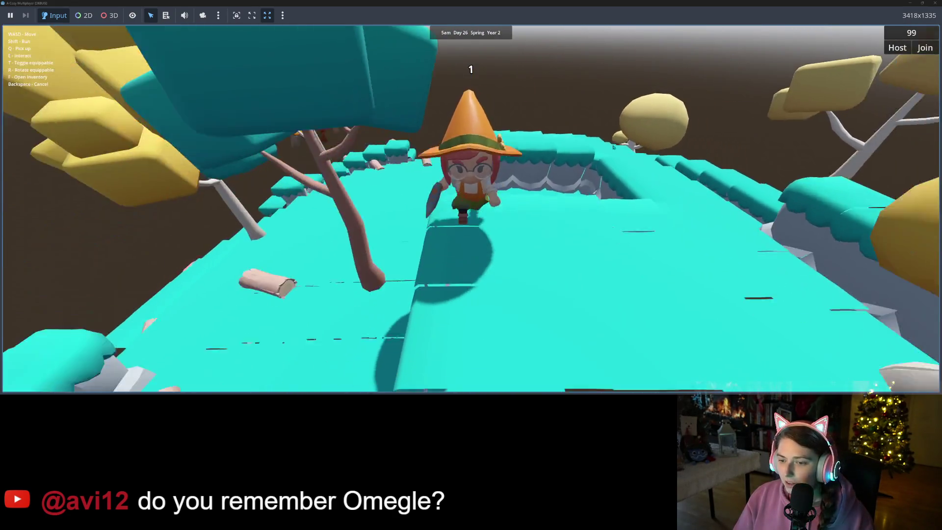
Stop the running game and go to GitHub Desktop's commit summary for the tree.gd changes
key(F5)
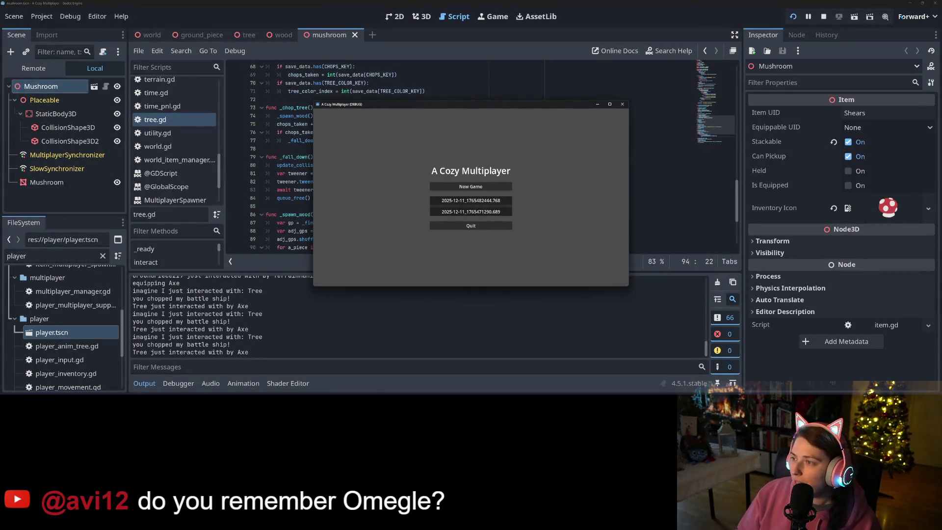
key(F8)
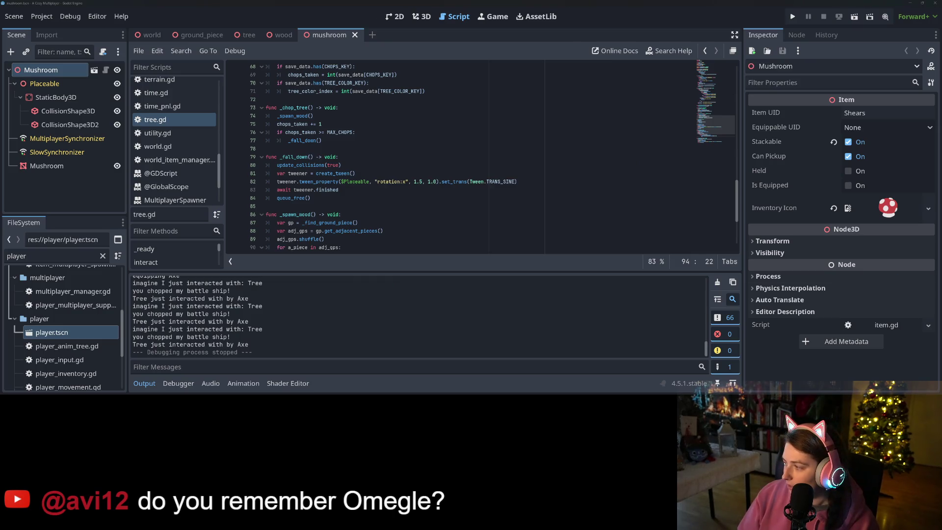
key(alt+Tab)
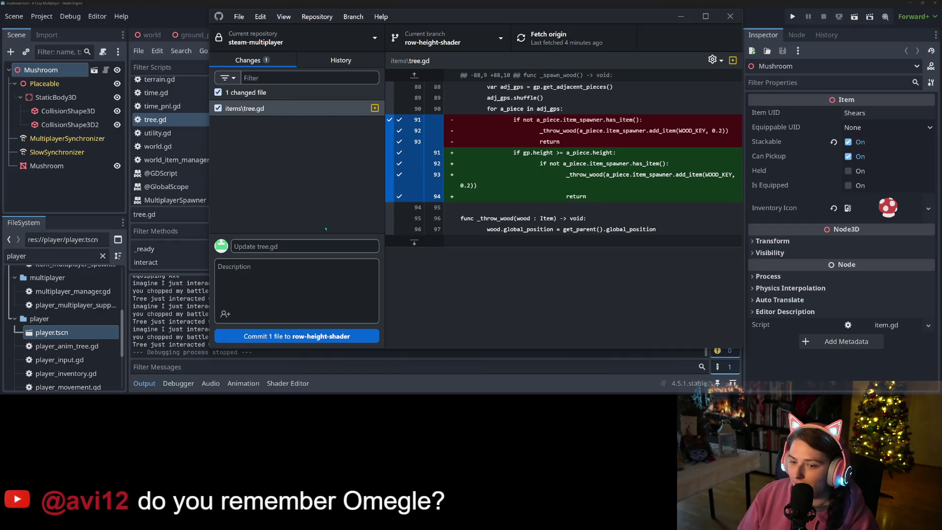
click(317, 241)
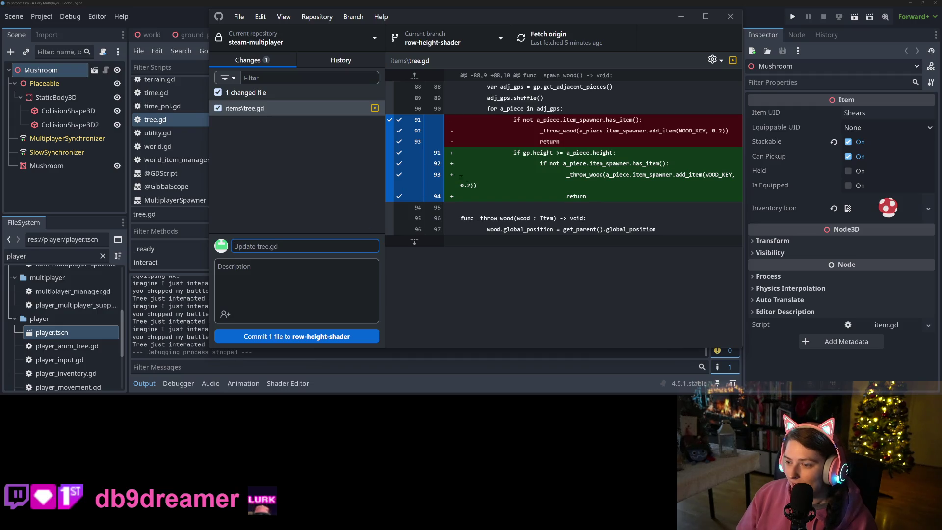
Widen GitHub Desktop to read the full tree.gd diff, select _throw_wood, then minimize it
drag(743, 208, 924, 211)
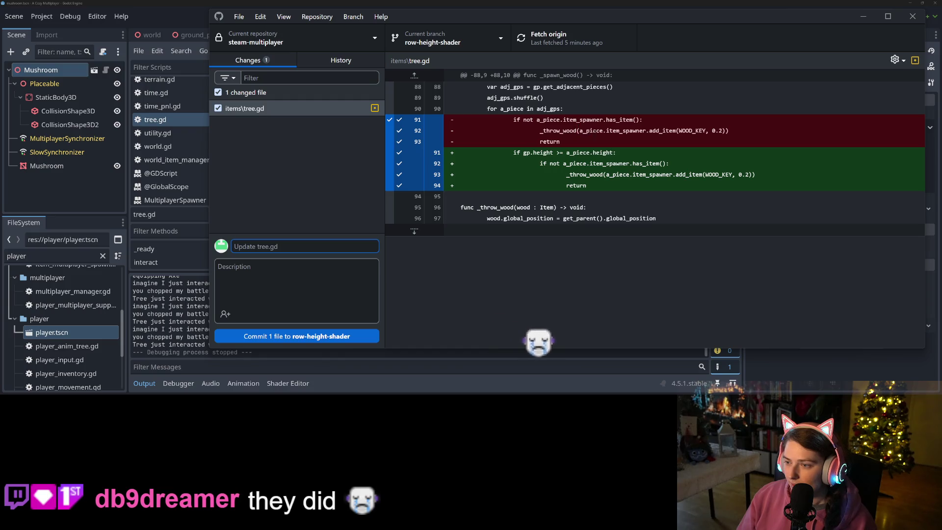
double_click(564, 129)
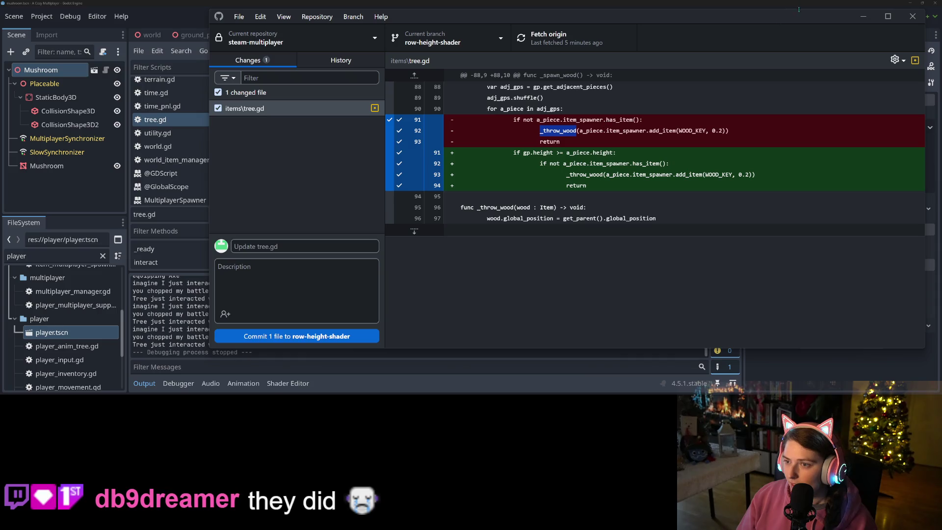
click(863, 17)
scroll(338, 165, down, 4)
Replace all _throw_wood occurrences in tree.gd with _throw_spawn
click(339, 165)
double_click(339, 165)
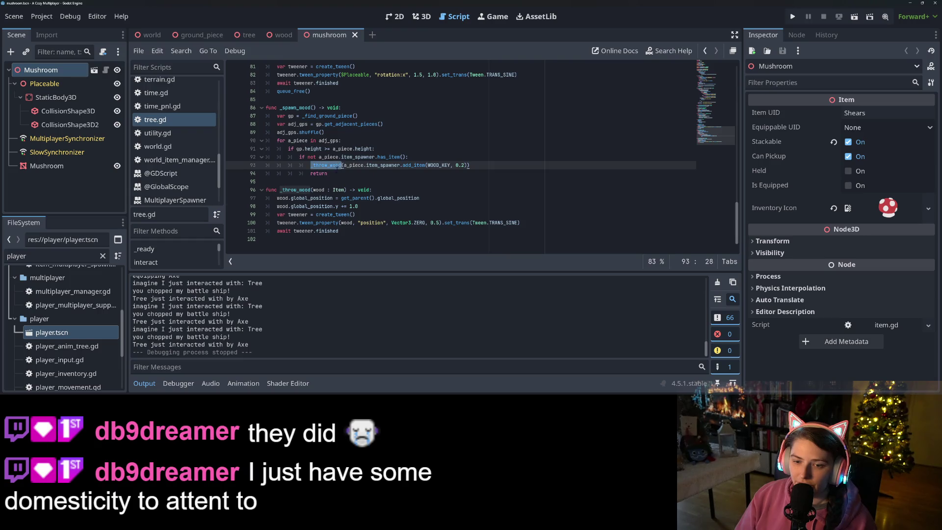
double_click(319, 190)
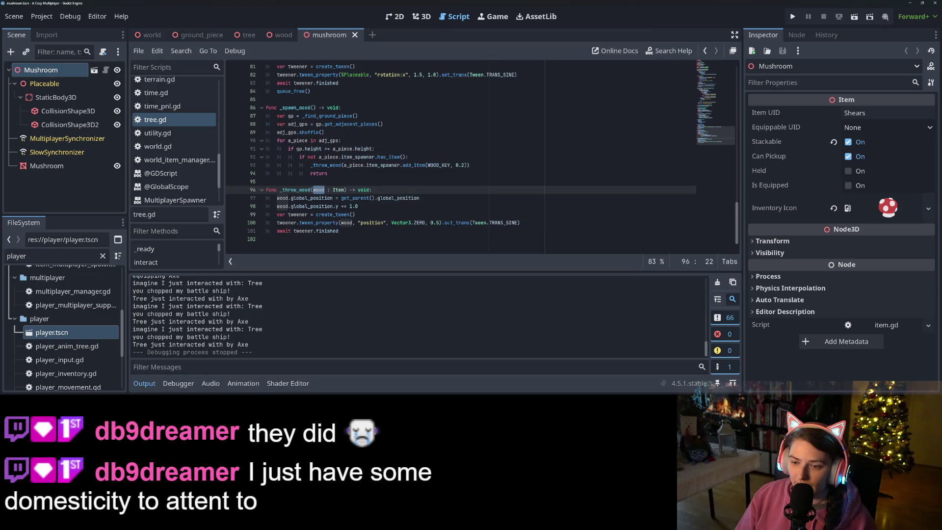
click(529, 223)
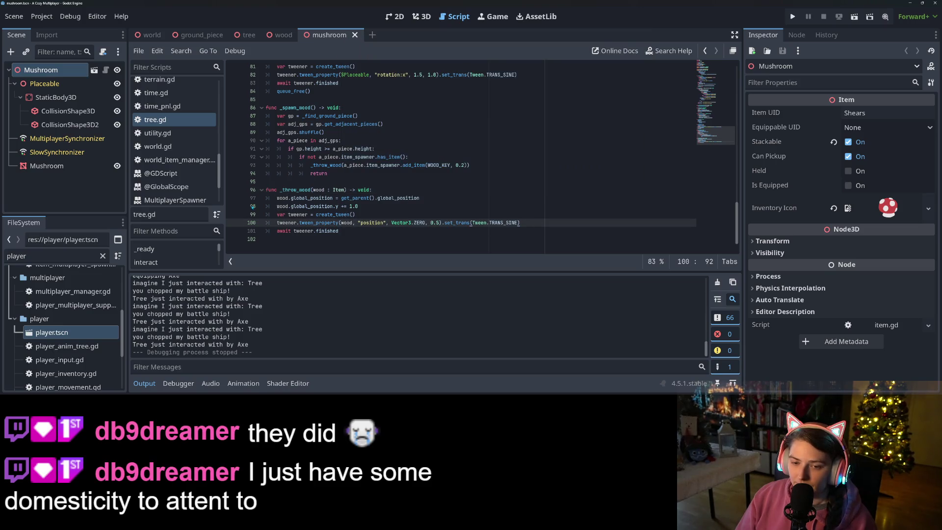
double_click(295, 190)
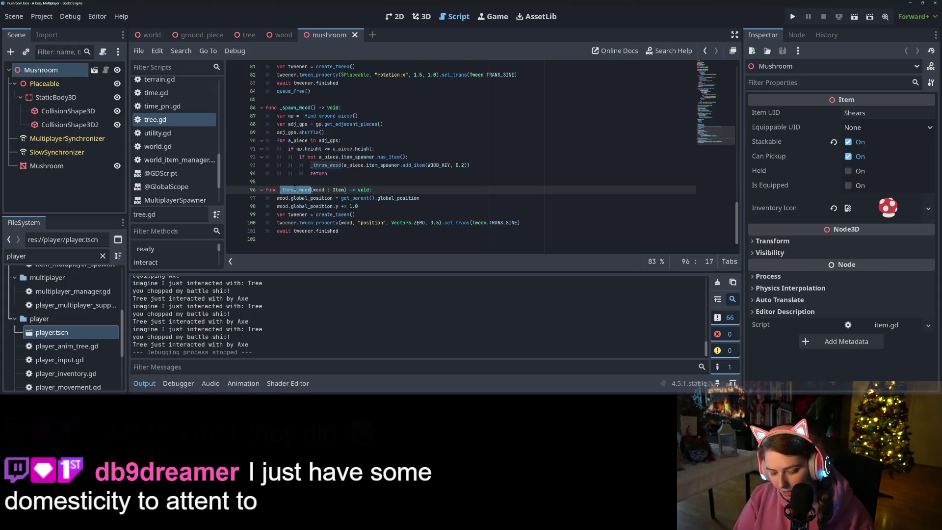
key(ctrl+r)
text(_throw)
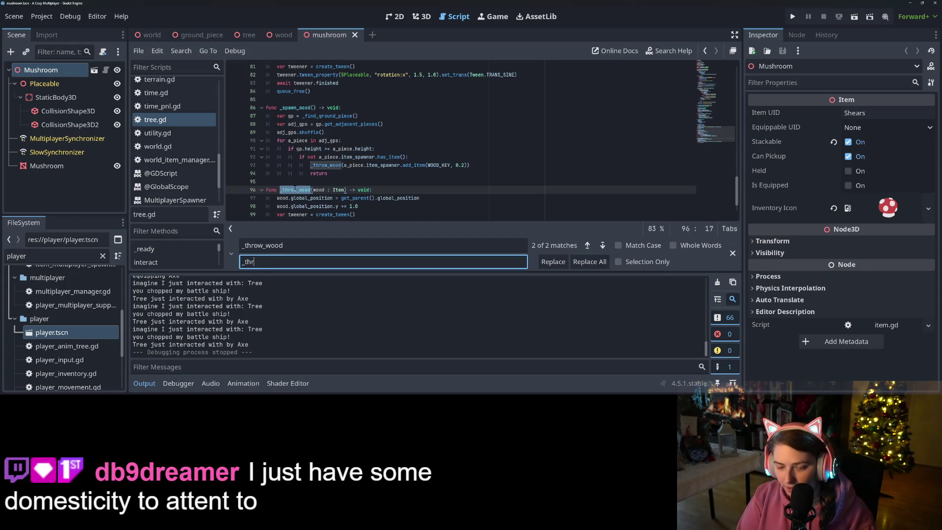
text(span)
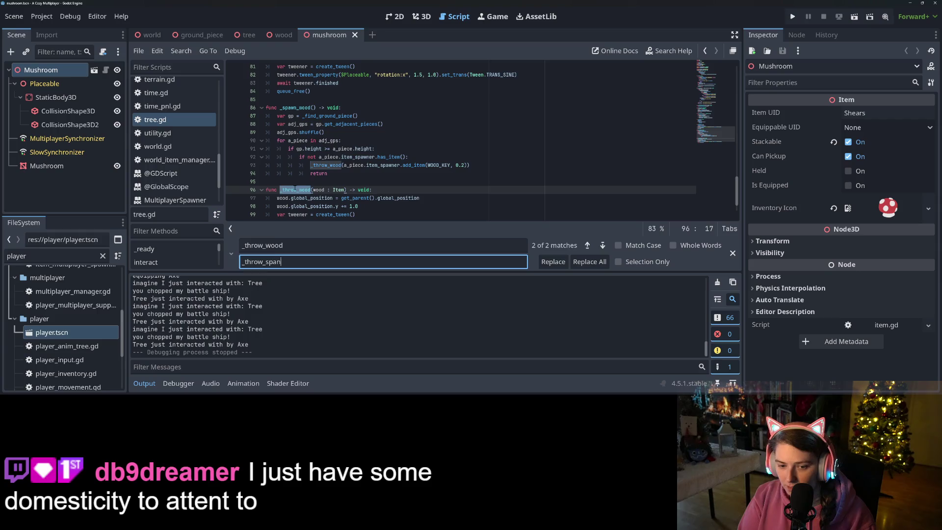
text(wn)
key(Tab)
key(Tab)
key(Return)
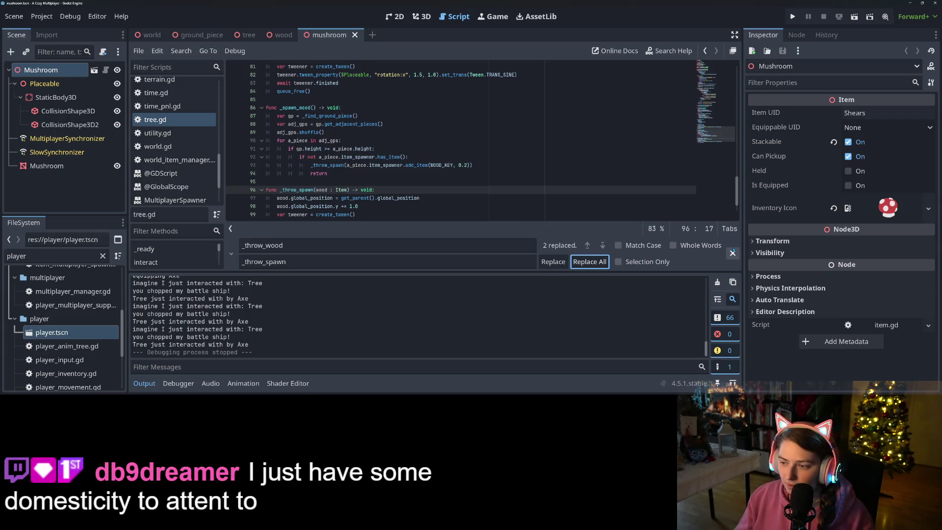
click(733, 254)
Rename the wood parameter to an_item on lines 96–100, save, and run the project
double_click(321, 190)
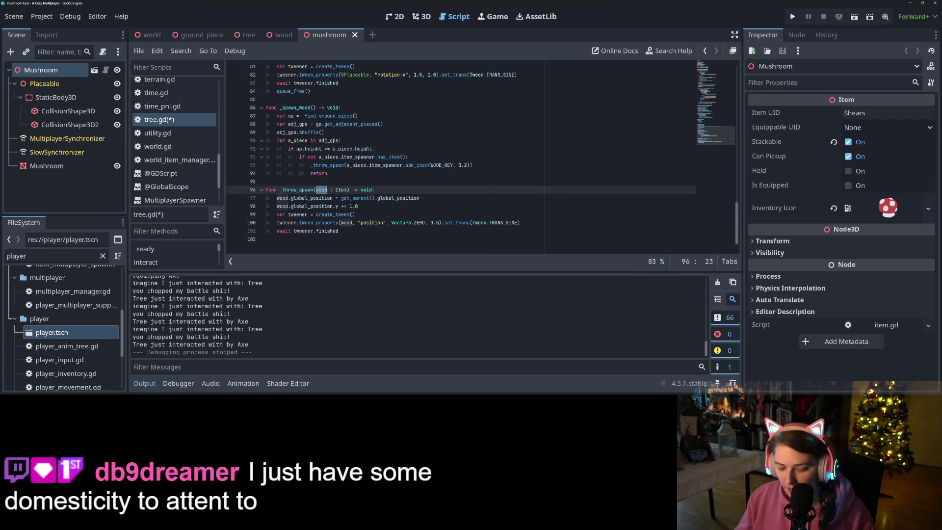
text(an_item)
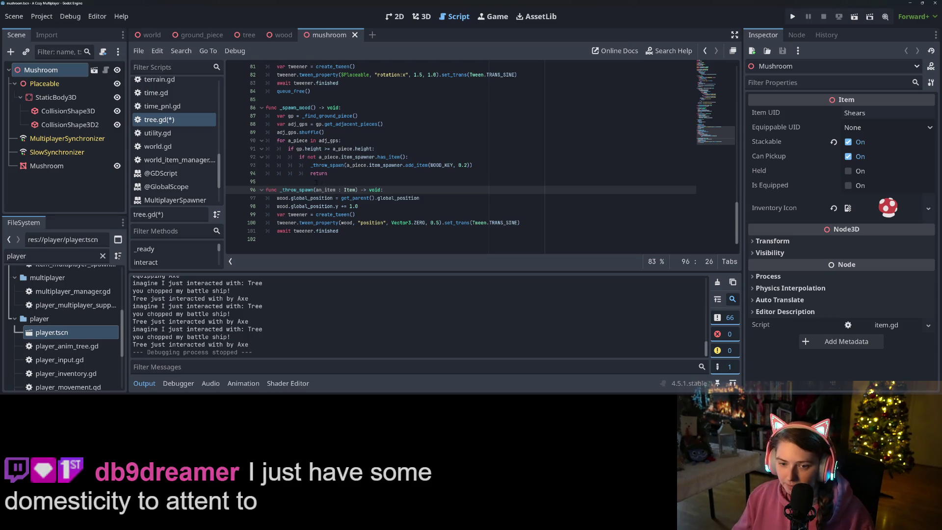
double_click(287, 199)
key(ctrl+d)
text(an_item)
click(347, 223)
double_click(346, 223)
text(an_item)
key(ctrl+s)
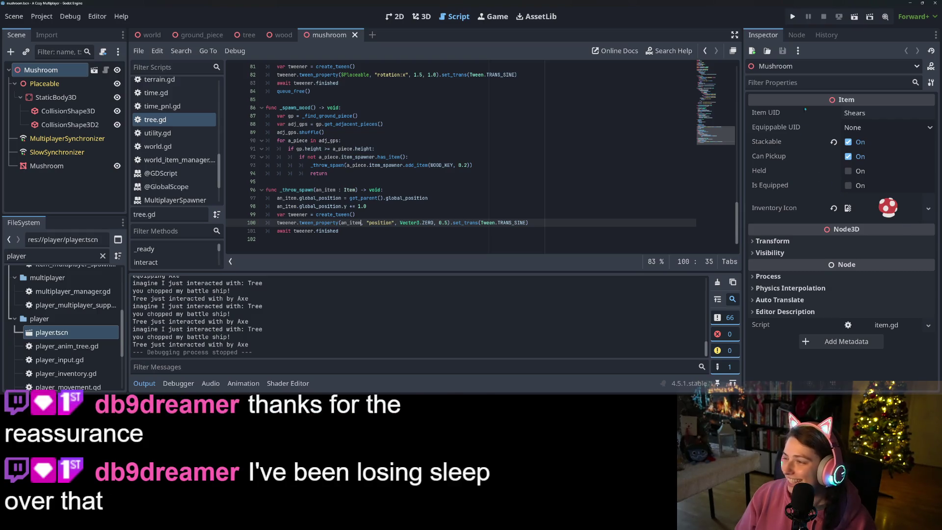
click(793, 17)
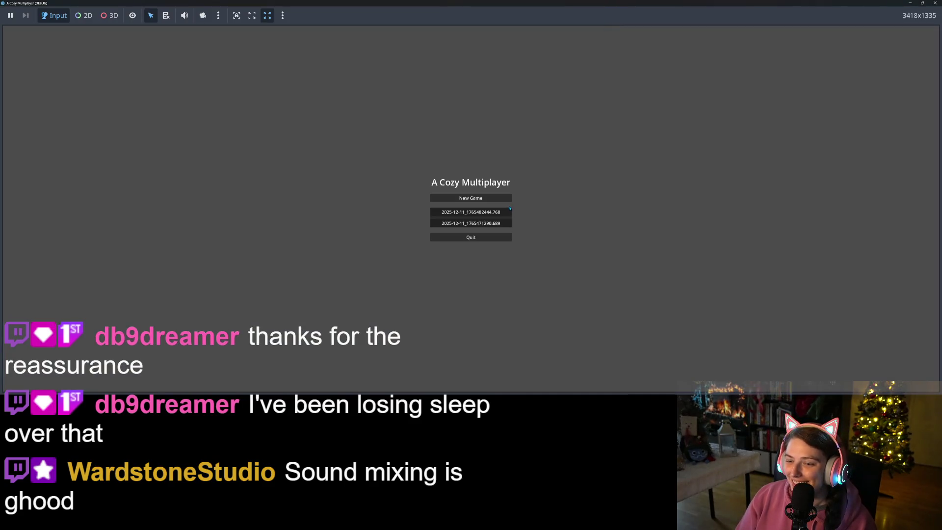
click(471, 212)
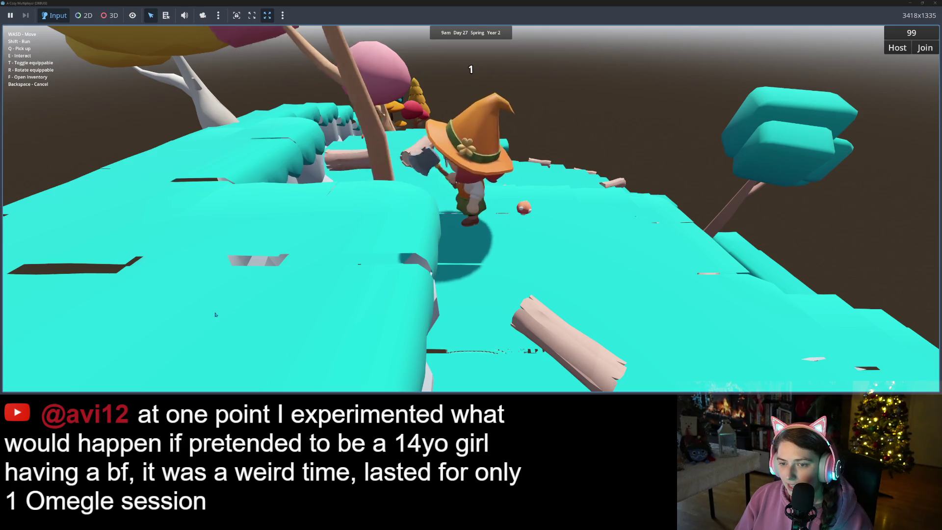
key(F5)
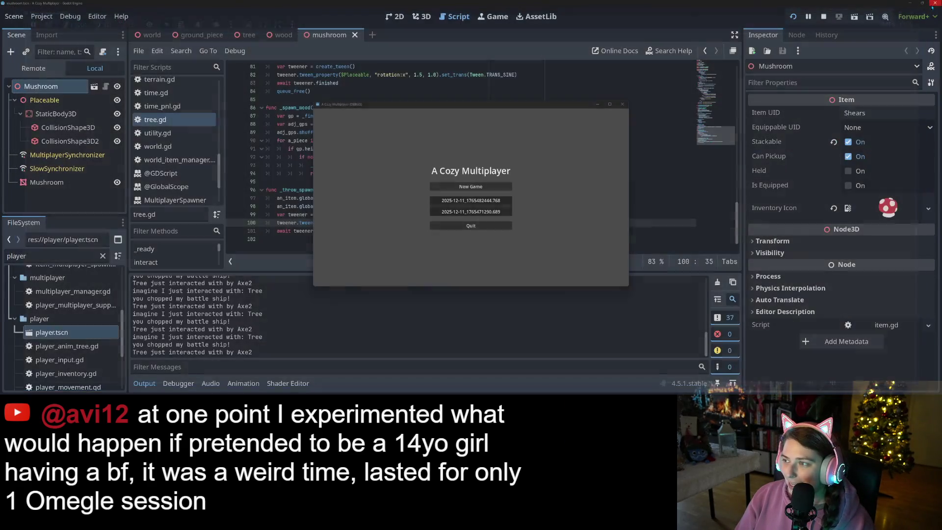
click(824, 16)
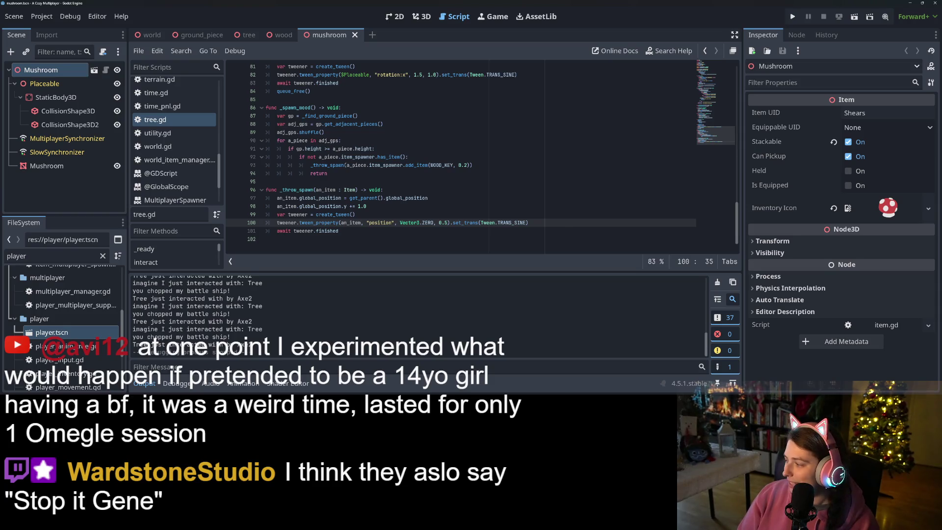
Commit tree.gd as 'limits wood spawning to lower or equal terrain pieces, makes tree throw function more generic'
key(alt+Tab)
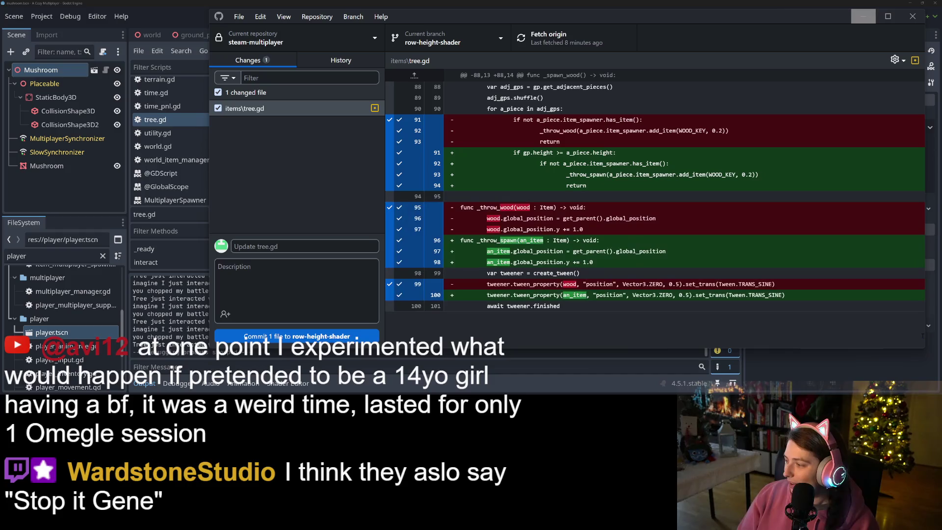
drag(653, 19, 617, 21)
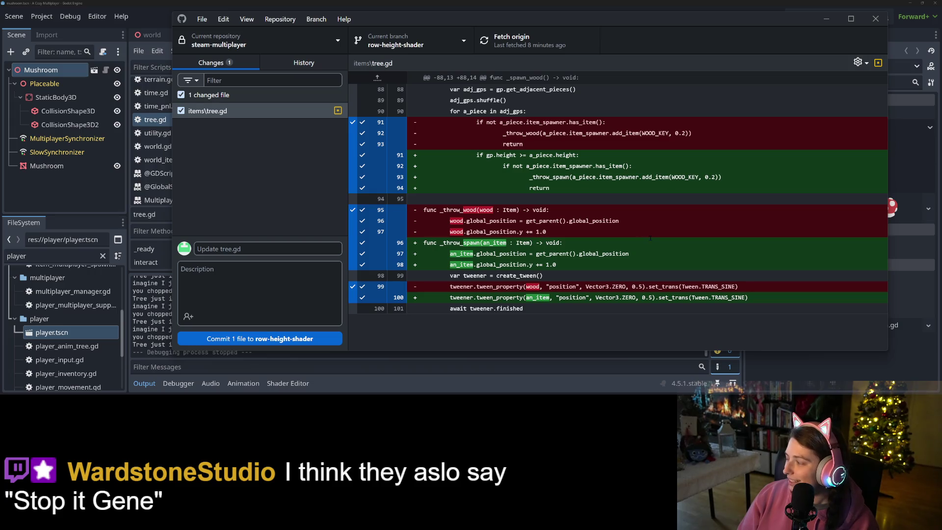
click(312, 253)
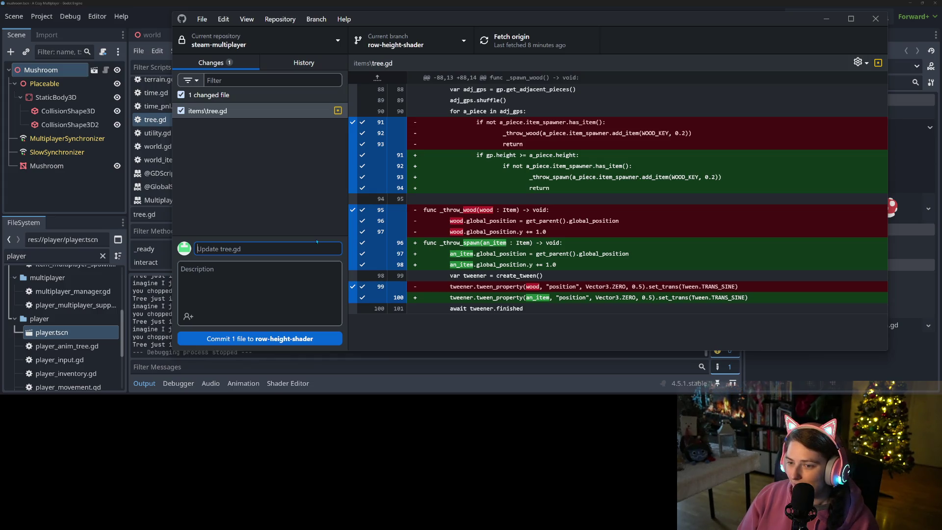
text(up)
key(BackSpace)
key(BackSpace)
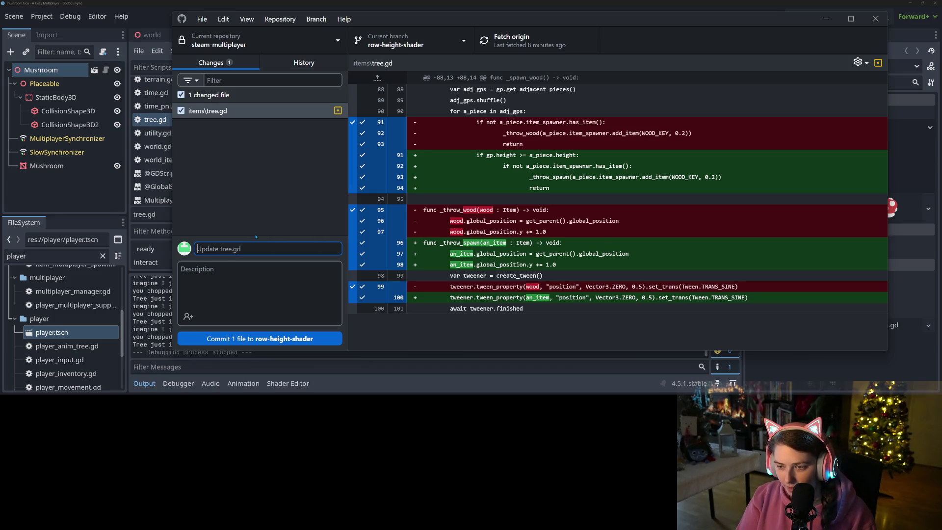
text(limits wo)
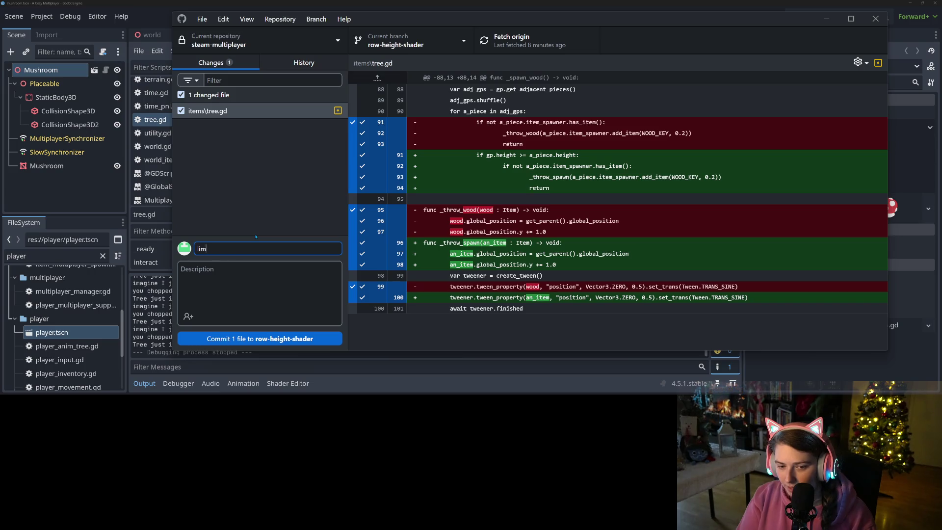
text(od )
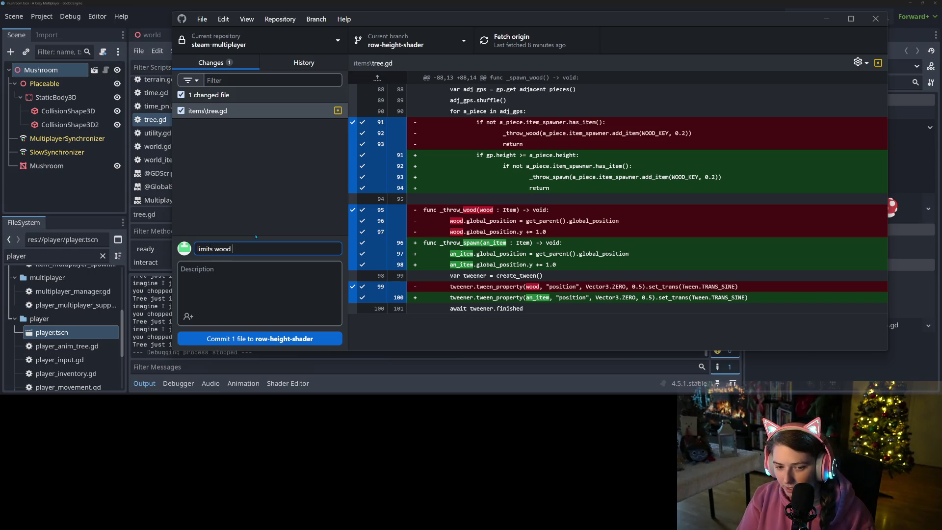
text(pawnn)
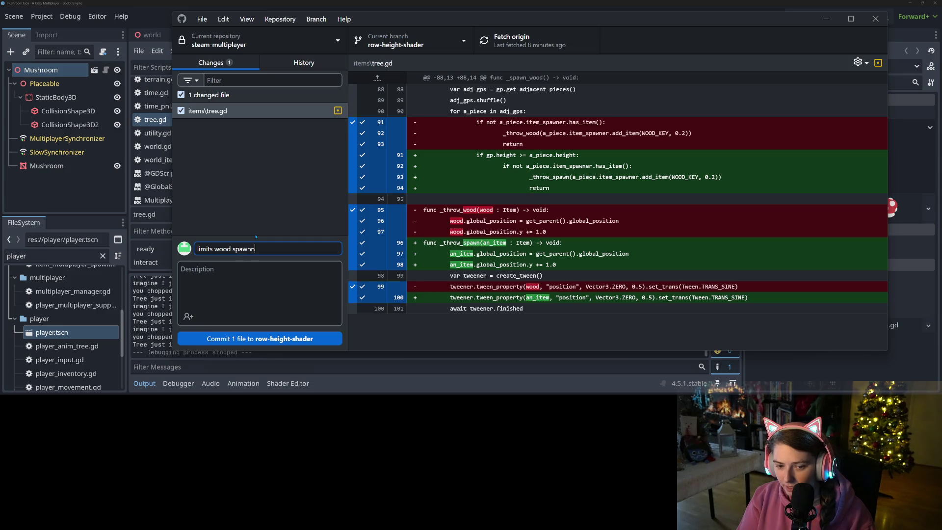
text(ng to)
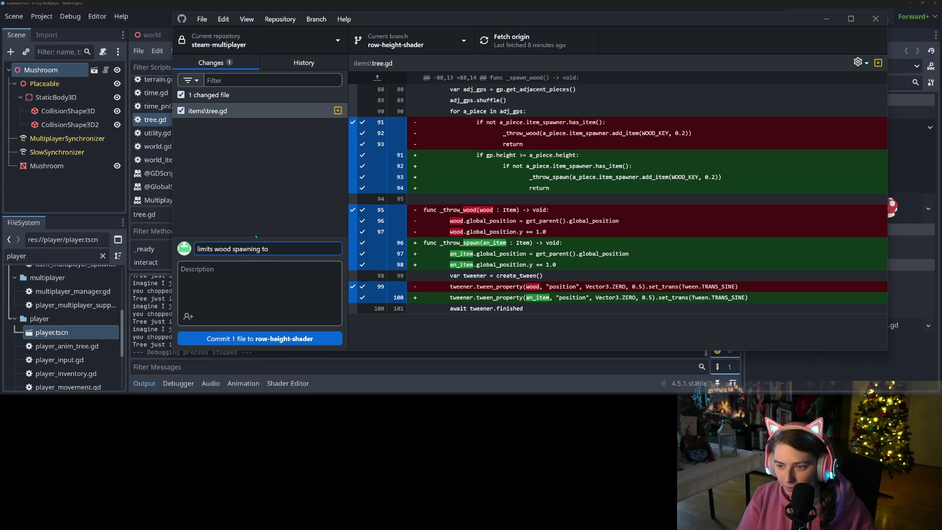
text(lowerterr)
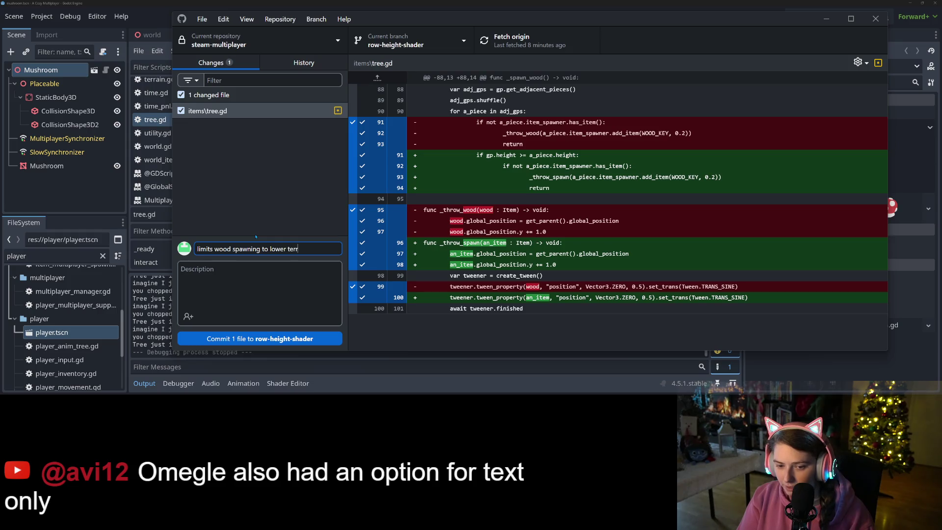
key(BackSpace)
text(or w)
text(ua)
text(errai)
text( pieces)
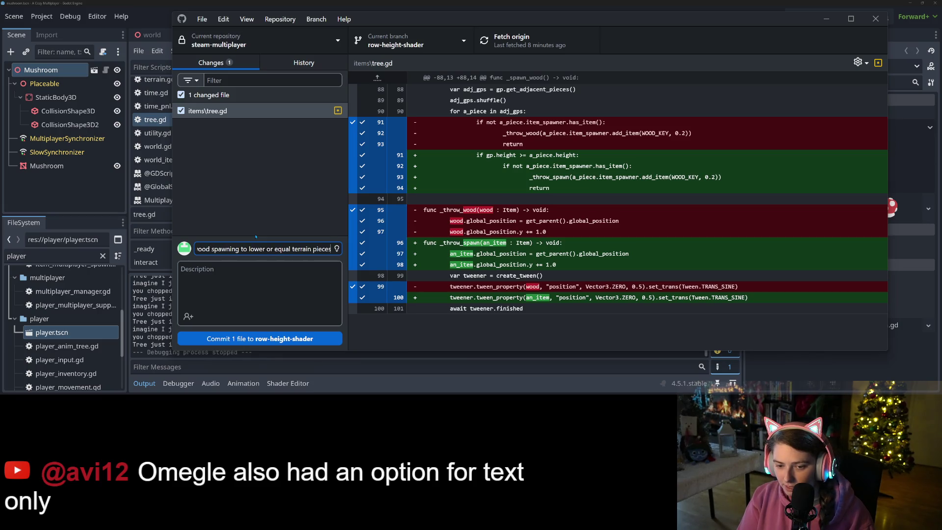
text(, makes tree throw)
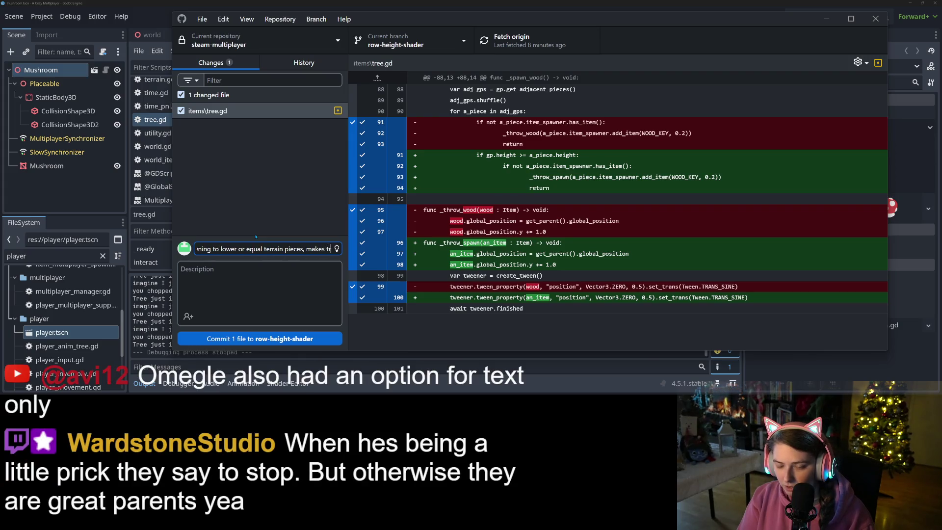
text( funciton mor)
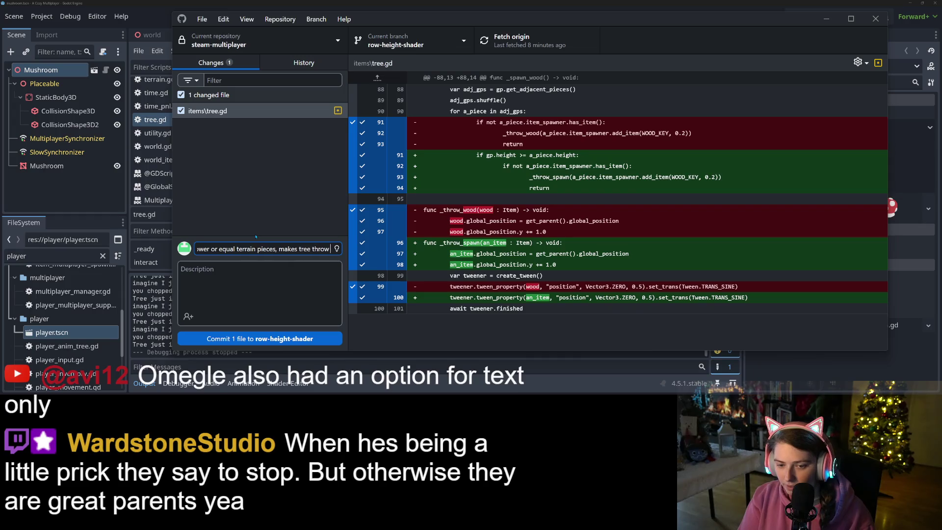
key(BackSpace)
key(BackSpace)
key(BackSpace)
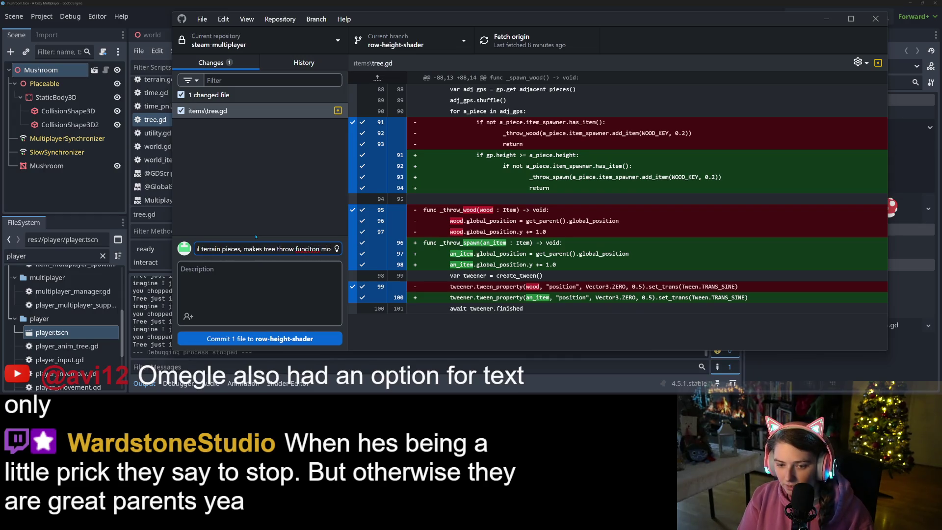
text(tion more generic)
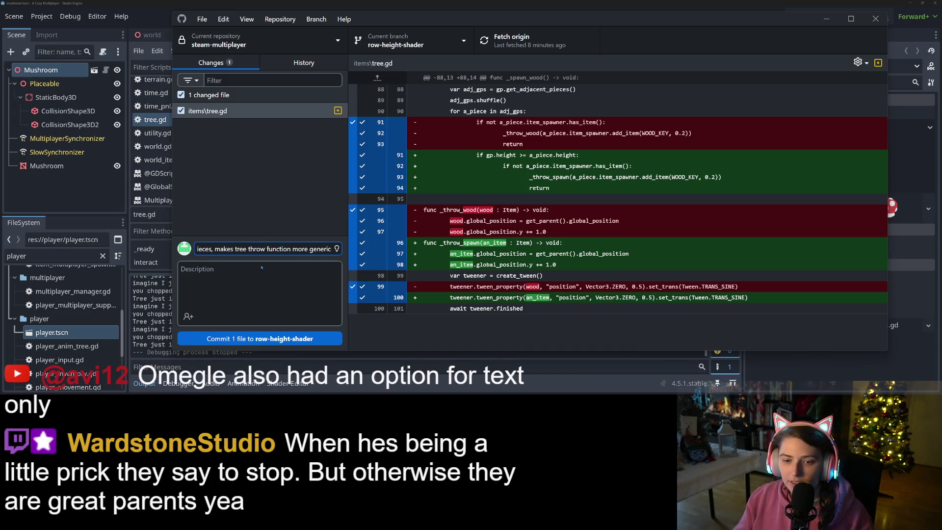
click(259, 338)
click(545, 46)
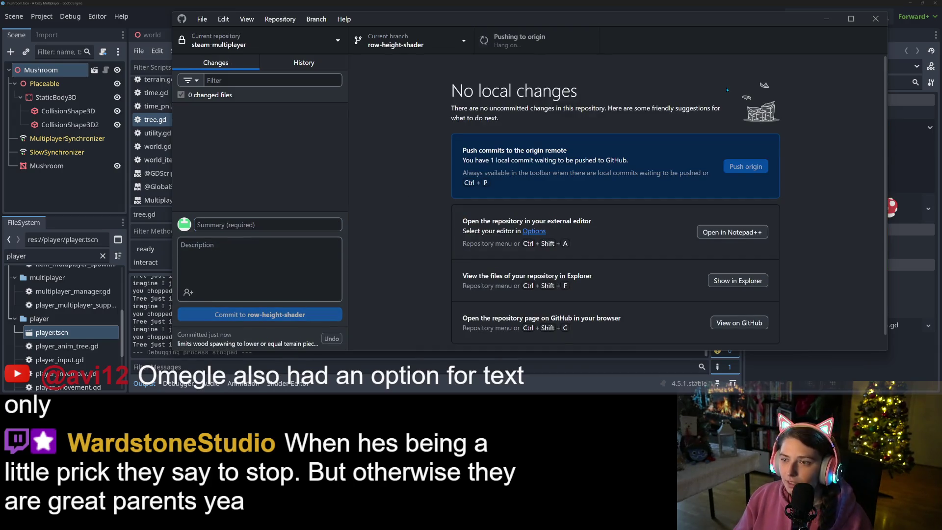
Minimize GitHub Desktop after the push and switch to the Trello board in Chrome
click(826, 19)
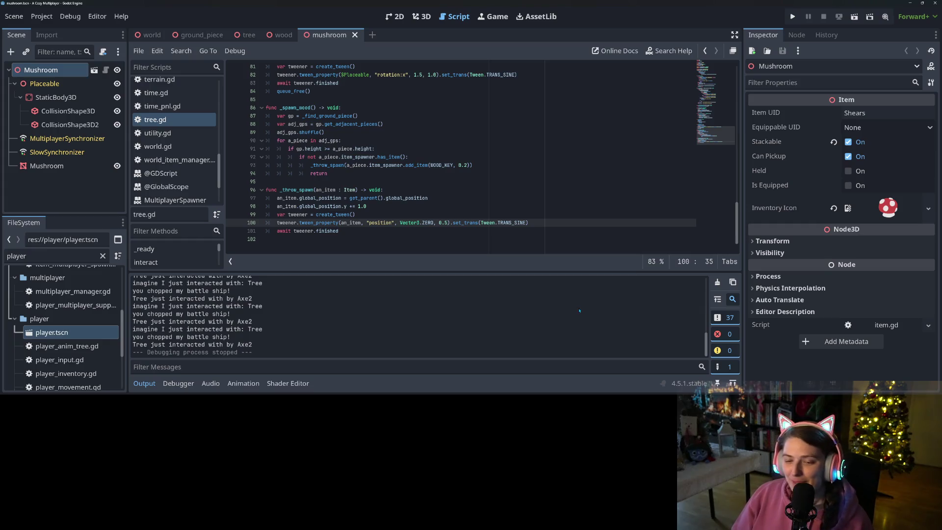
key(alt+Tab)
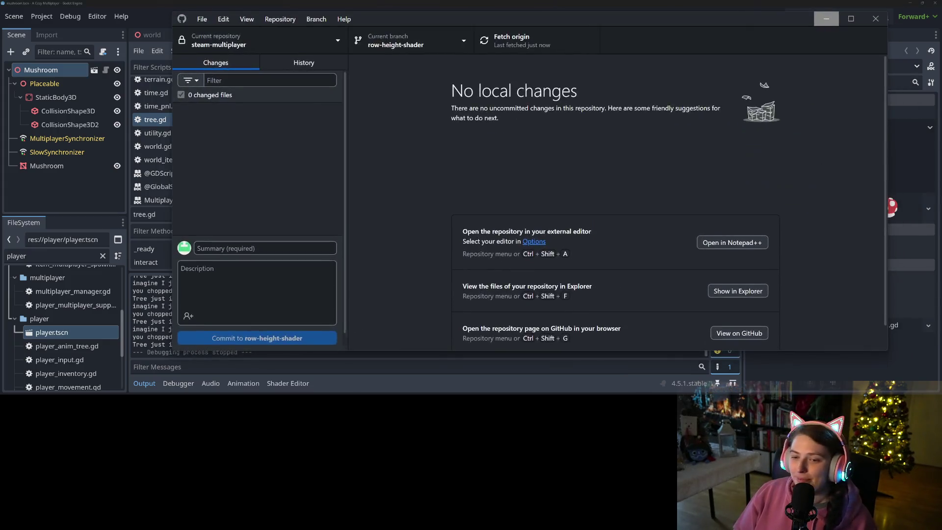
click(826, 19)
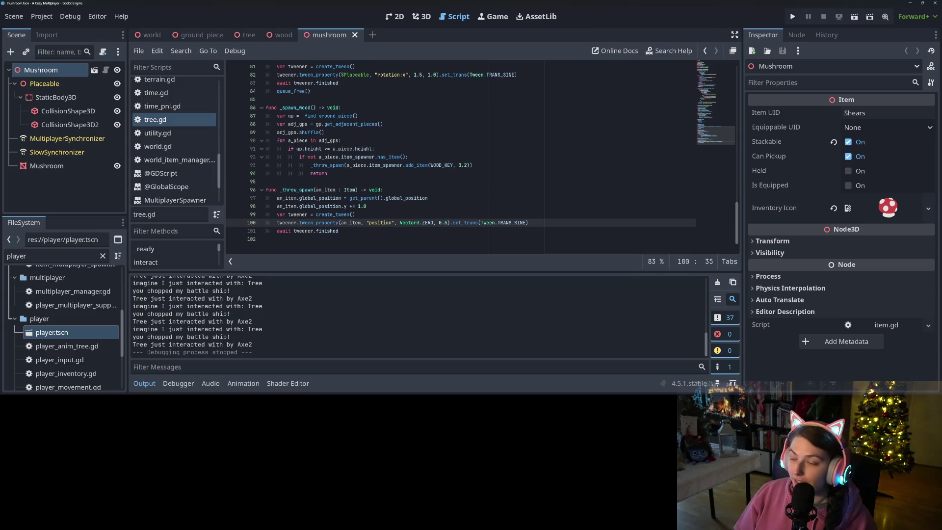
key(alt+Tab)
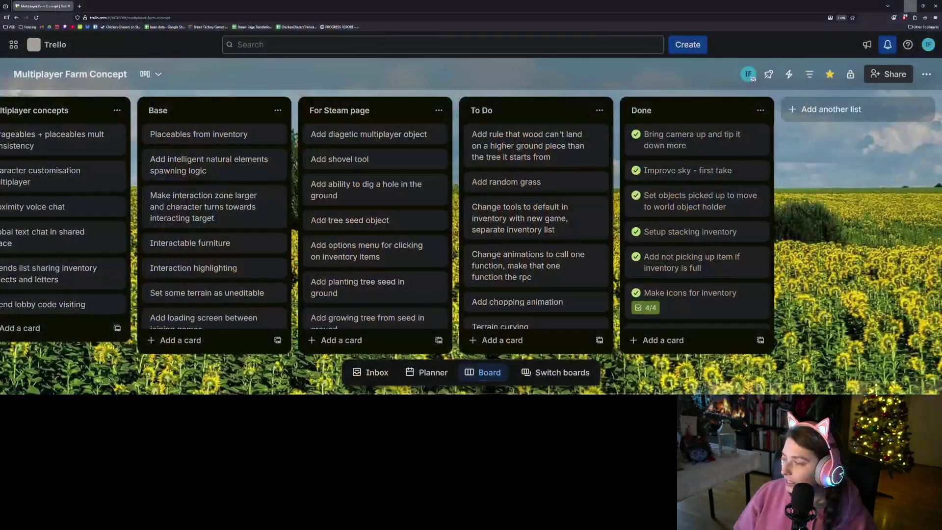
Check off the wood-landing rule card, move it to the top of Done, and minimize the browser
click(475, 139)
drag(476, 142, 644, 142)
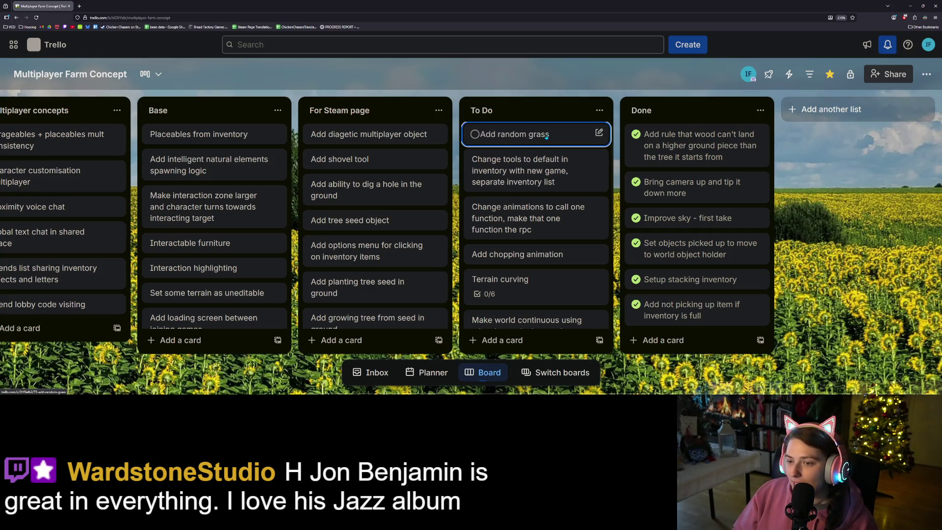
click(911, 6)
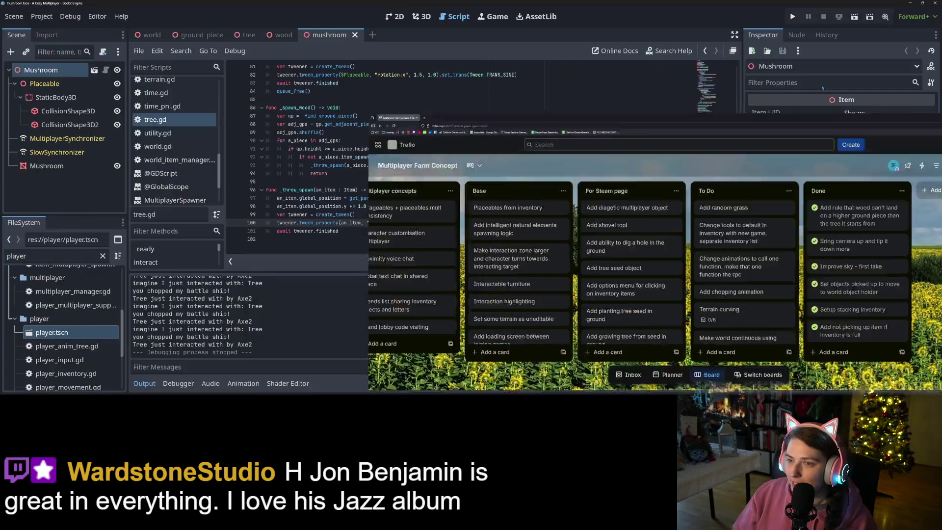
Create a new scene with a 3D root node and filter the FileSystem dock by 'grass'
click(461, 208)
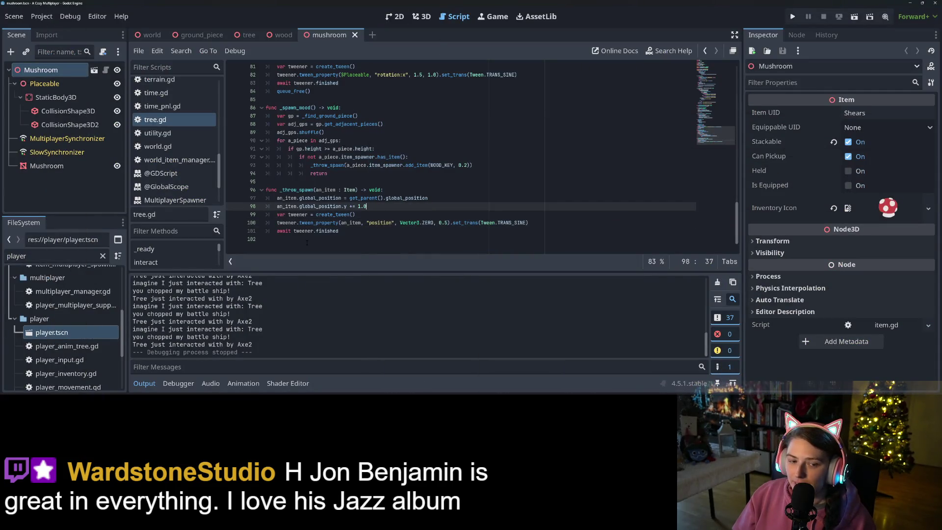
click(372, 35)
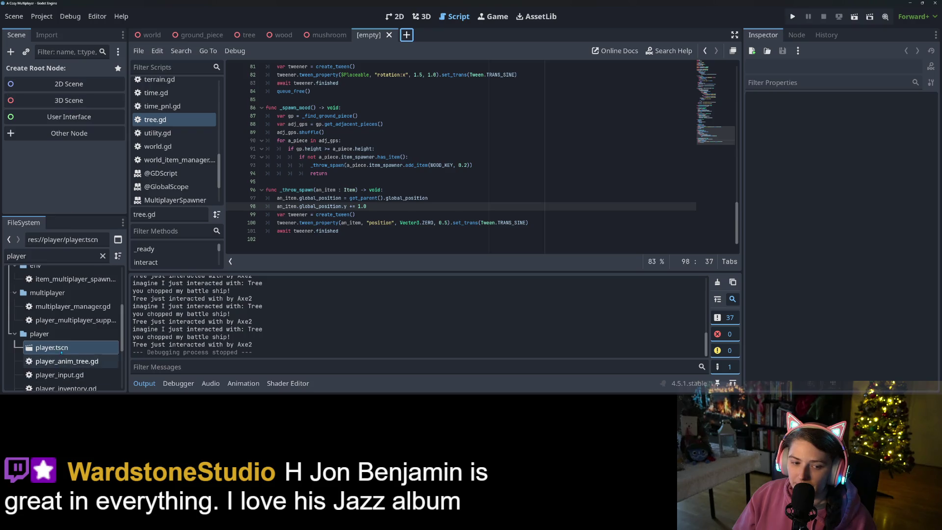
click(70, 104)
scroll(65, 302, up, 4)
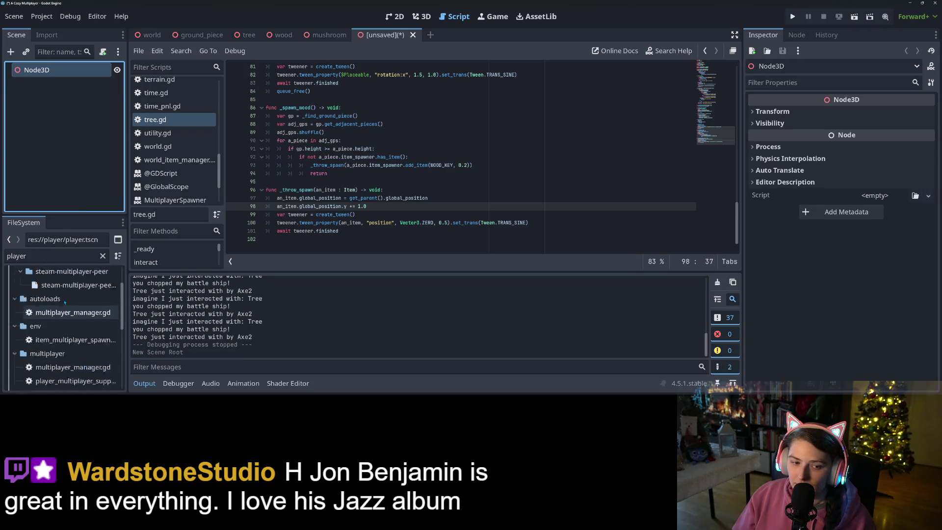
double_click(27, 256)
text(grass)
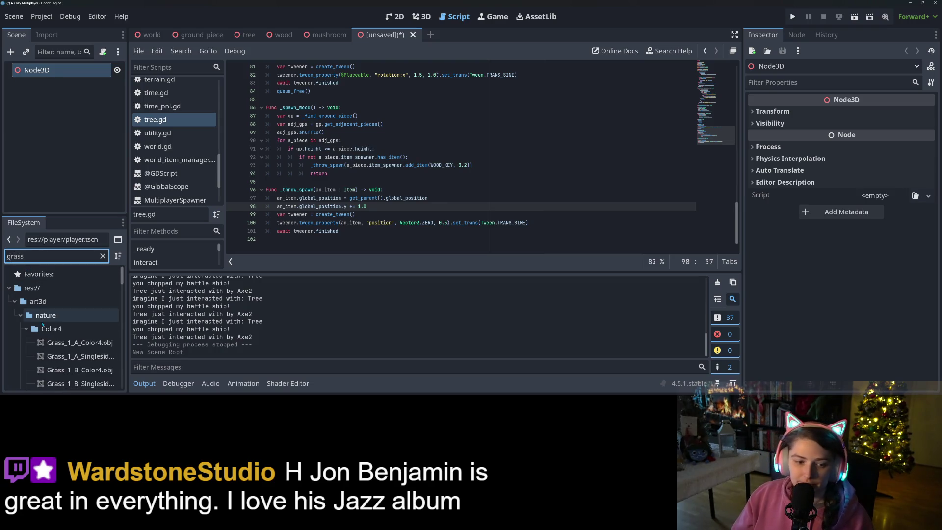
Preview the Grass_1 A–D Color4 and single-sided meshes in the 3D viewport
scroll(51, 326, down, 2)
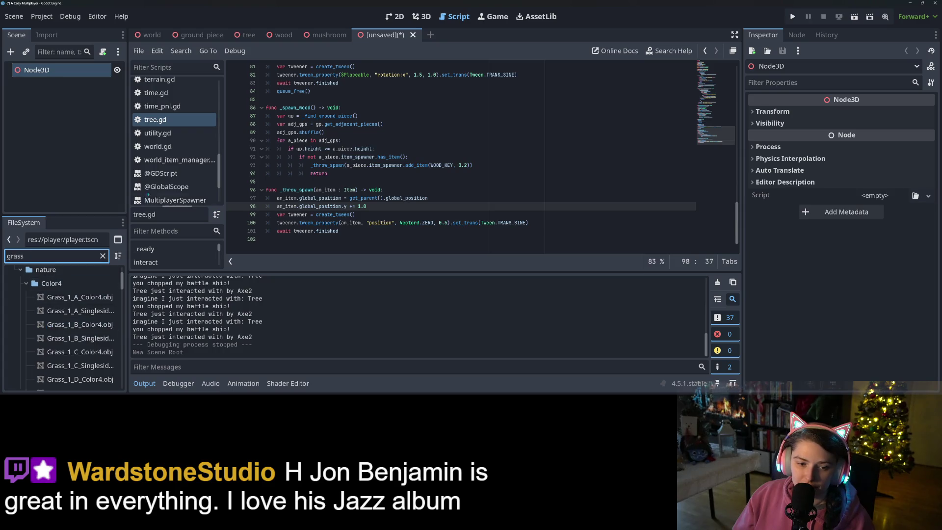
click(77, 301)
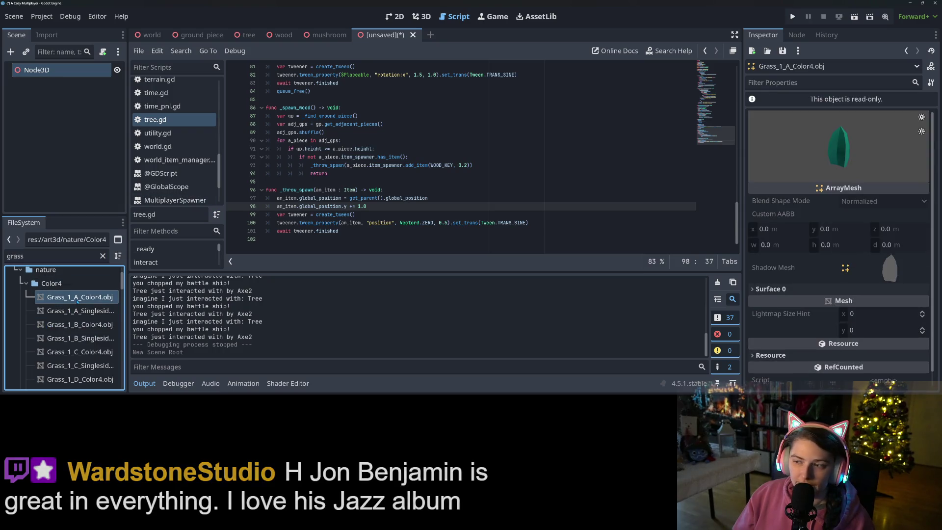
click(76, 313)
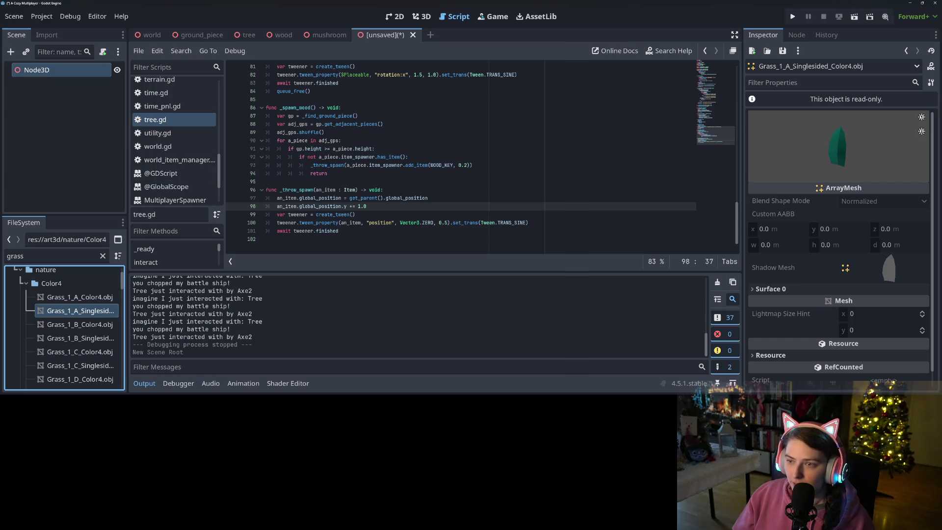
click(421, 16)
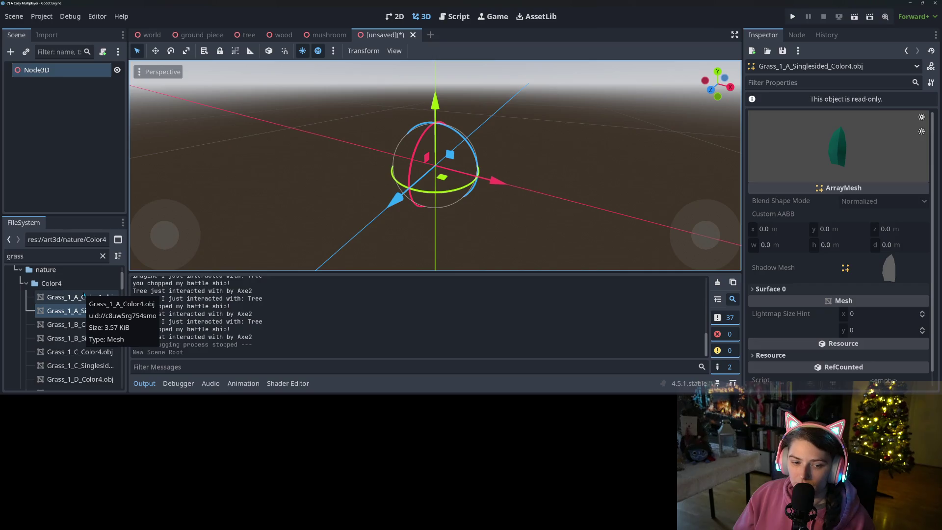
click(84, 298)
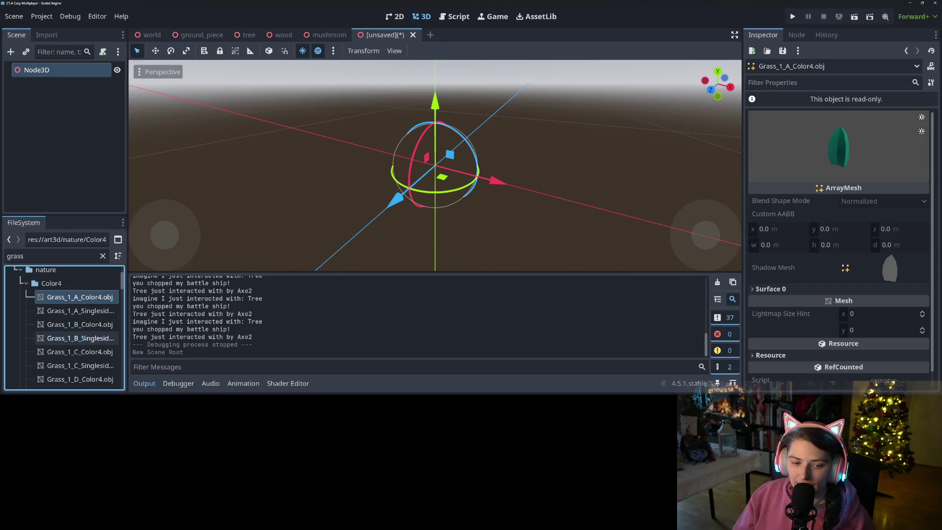
click(89, 326)
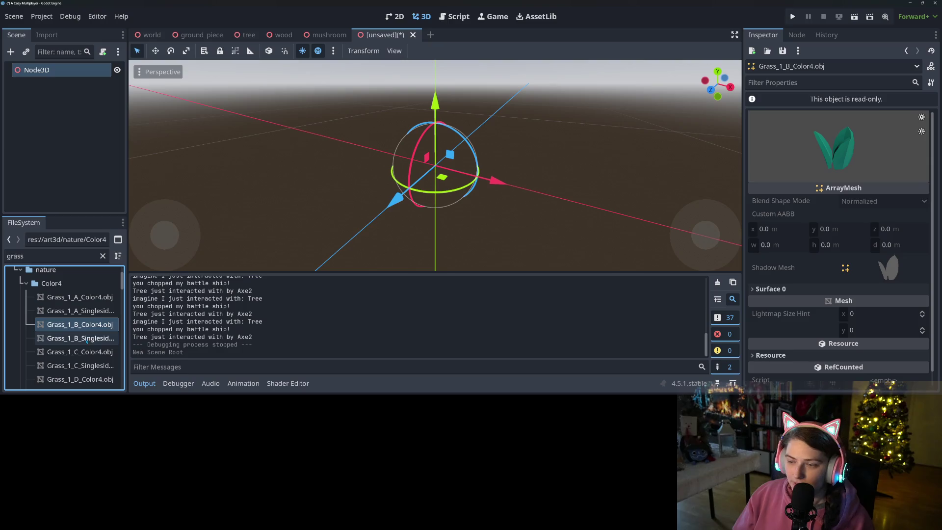
click(85, 342)
click(84, 353)
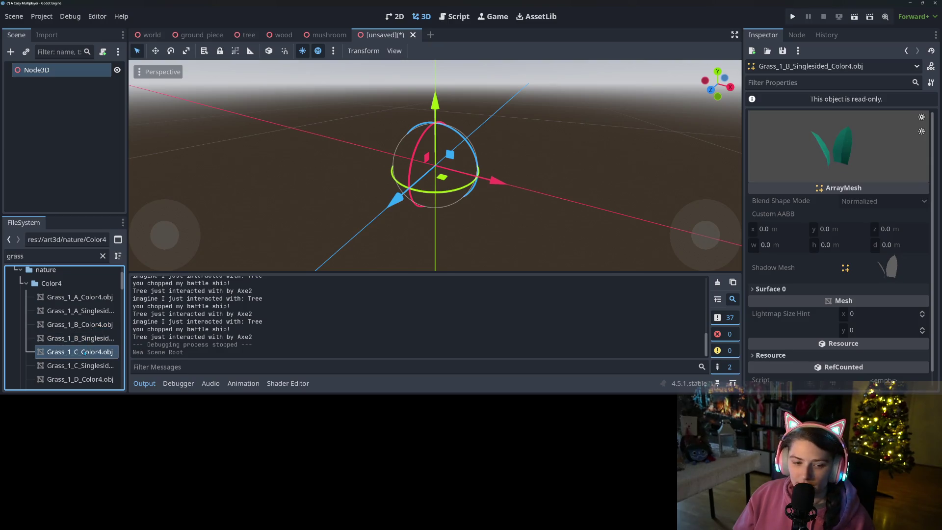
click(85, 366)
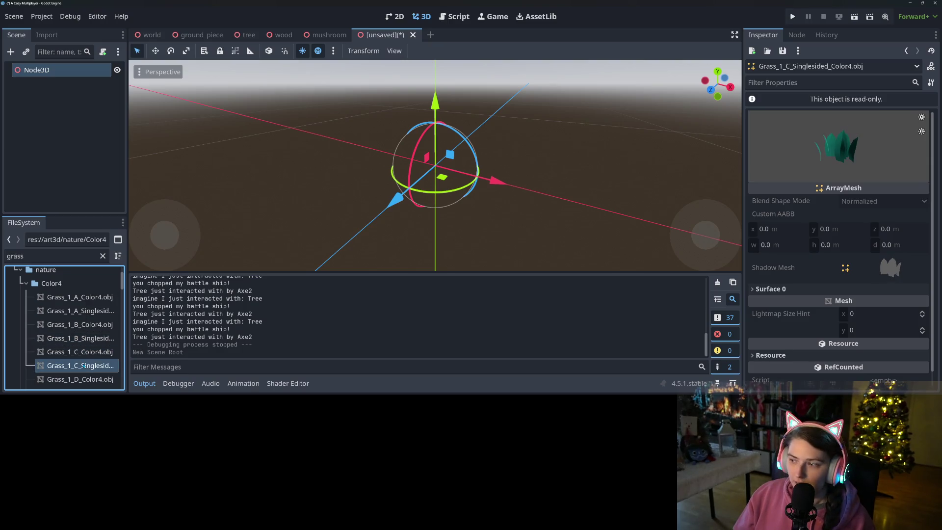
scroll(84, 365, down, 1)
click(84, 364)
scroll(84, 364, down, 1)
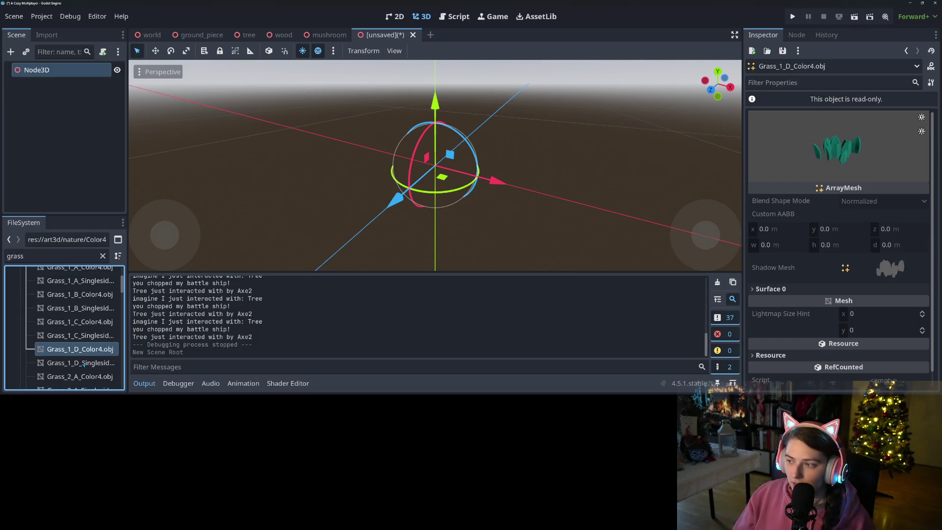
click(84, 364)
Preview the Grass_2 A–D meshes, then reselect Grass_1_A_Color4.obj
scroll(84, 363, down, 2)
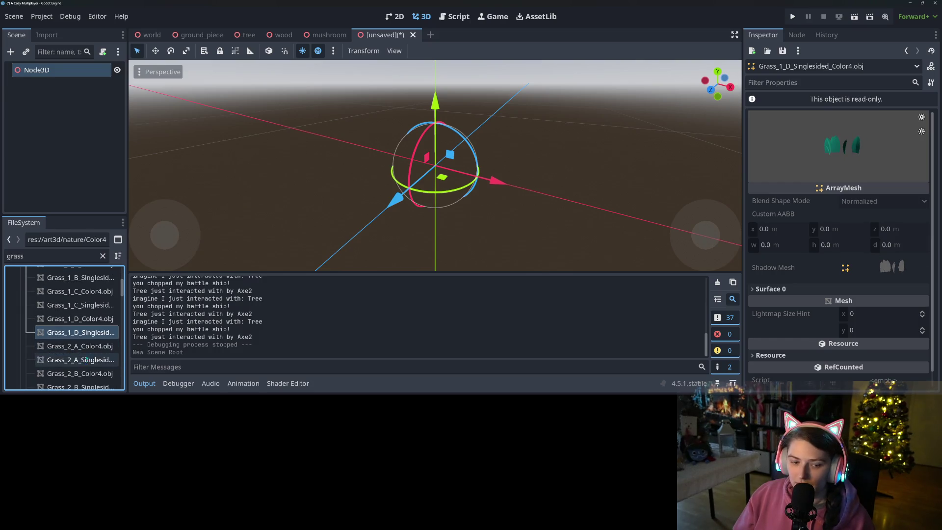
click(89, 351)
click(86, 360)
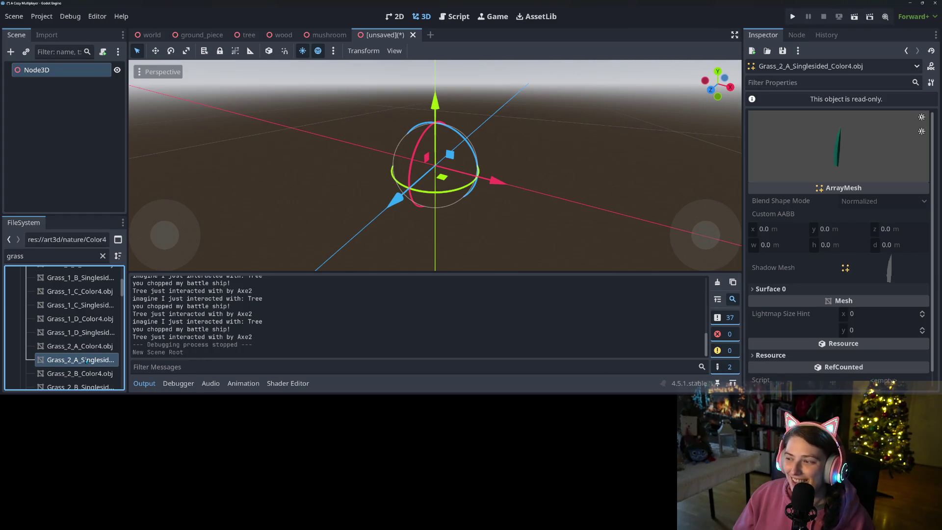
scroll(86, 361, down, 2)
click(86, 347)
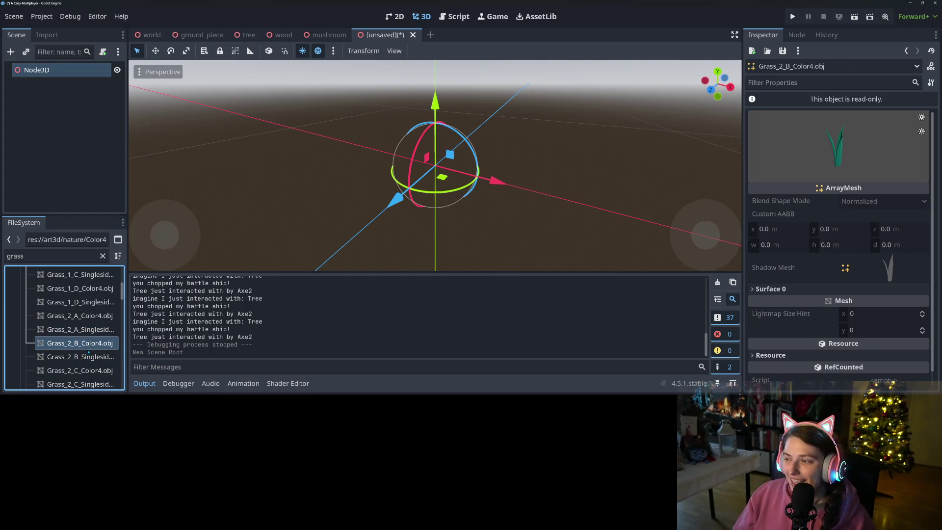
scroll(88, 355, down, 1)
click(88, 355)
scroll(88, 354, down, 2)
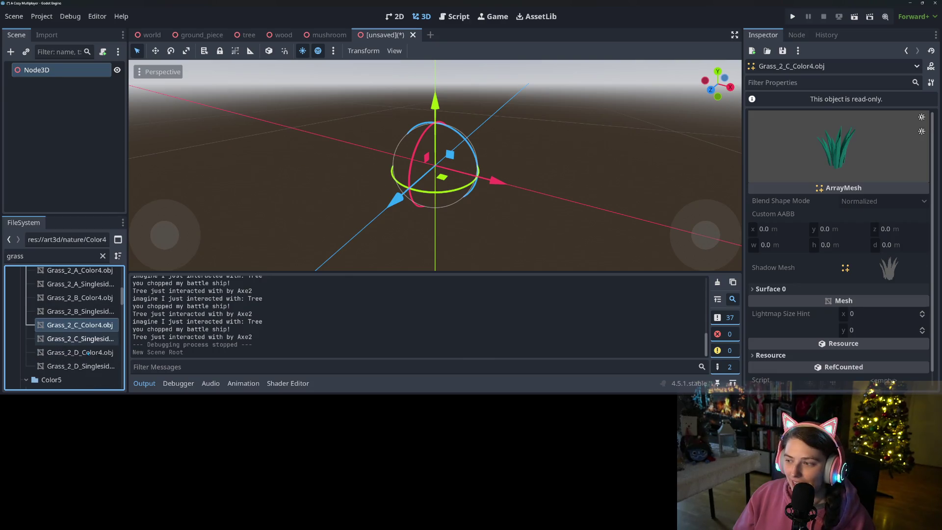
click(88, 352)
key(Down)
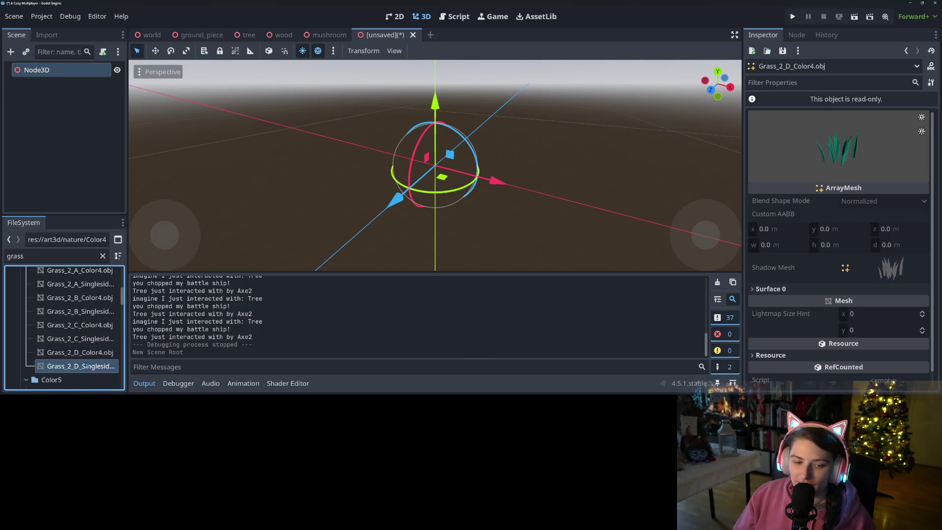
scroll(86, 353, up, 6)
click(68, 344)
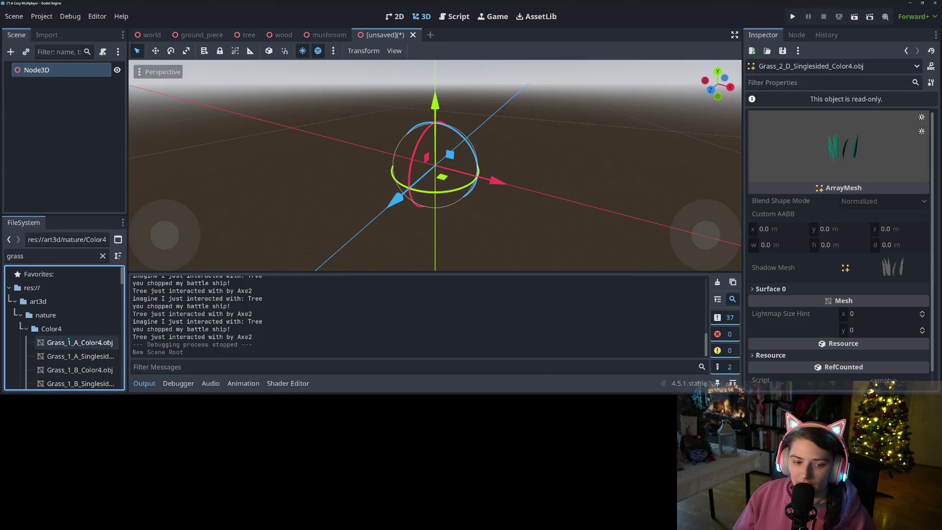
scroll(76, 329, down, 2)
Drag Grass_1_A_Color4.obj into the scene and reset its Position to 0, 0, 0
mouse_move(69, 325)
mouse_down()
mouse_move(393, 172)
mouse_move(438, 164)
mouse_up()
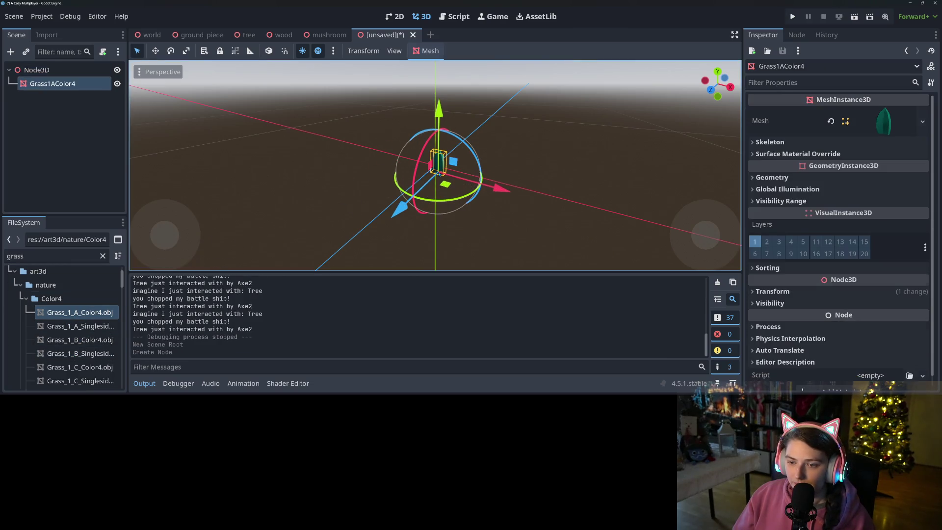
click(913, 292)
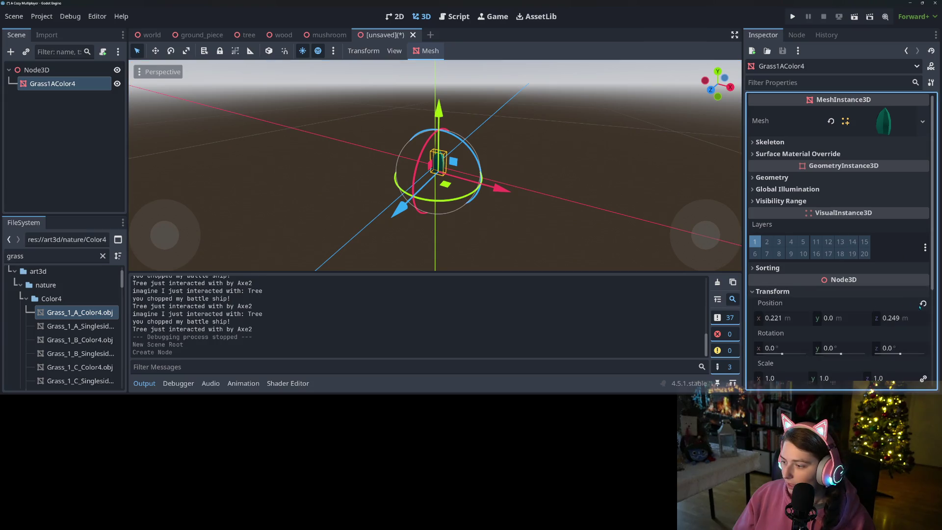
click(923, 303)
scroll(432, 174, up, 2)
scroll(431, 174, up, 2)
mouse_move(431, 174)
mouse_down()
mouse_move(432, 207)
mouse_move(499, 223)
mouse_up()
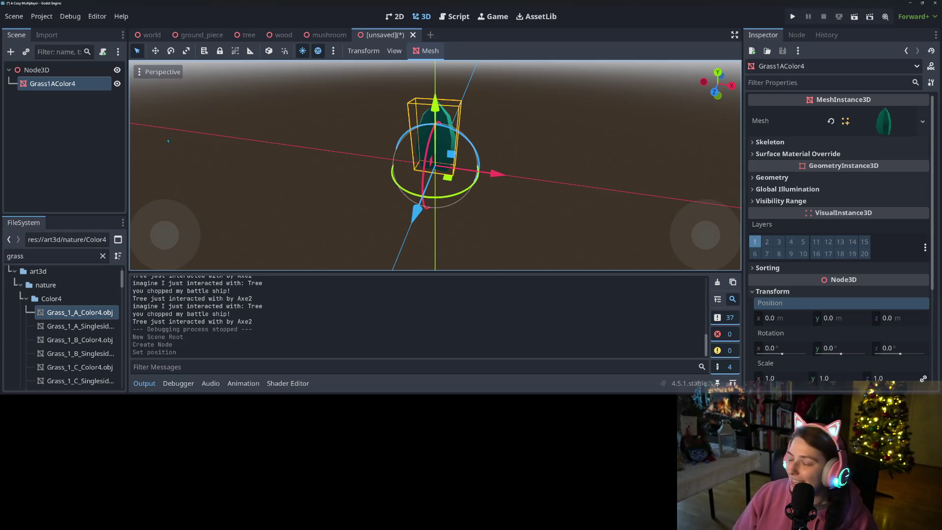
Rename both the mesh node and the root node to Grass
right_click(45, 85)
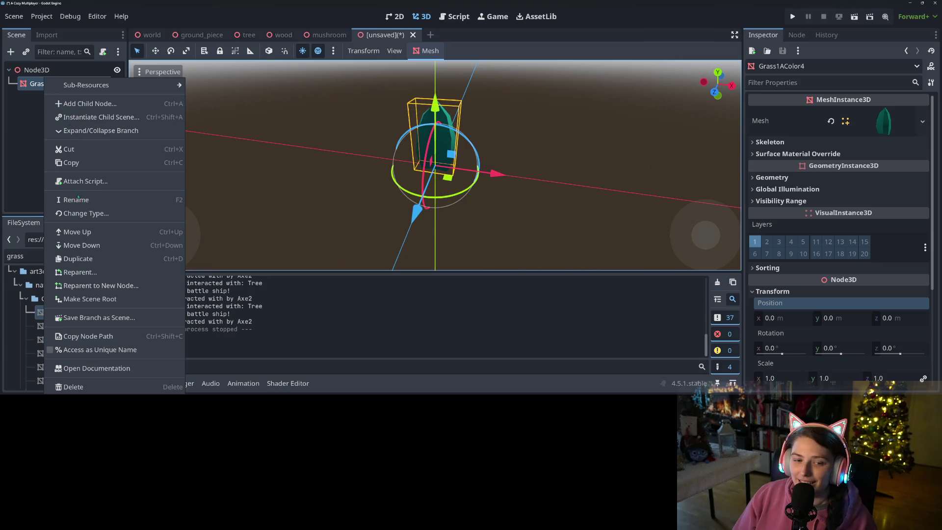
click(77, 199)
text(Gra)
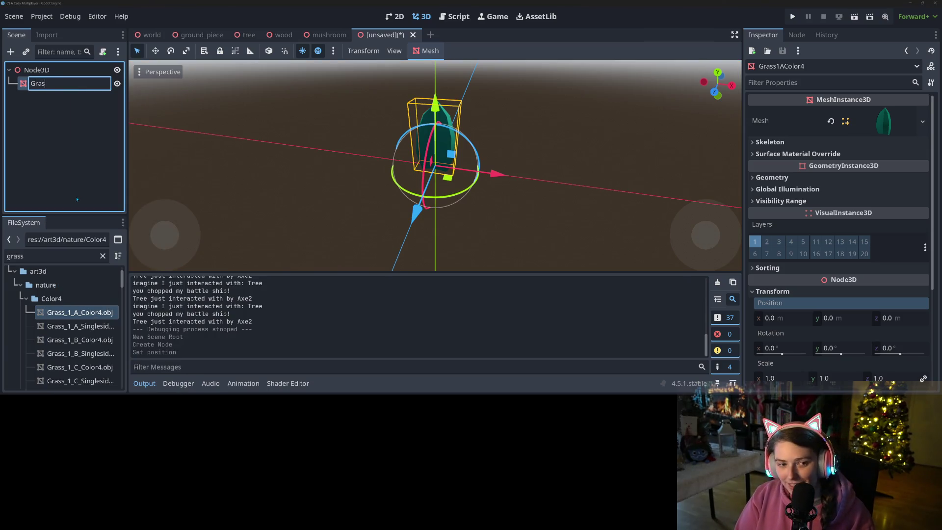
text(s)
key(Return)
right_click(62, 70)
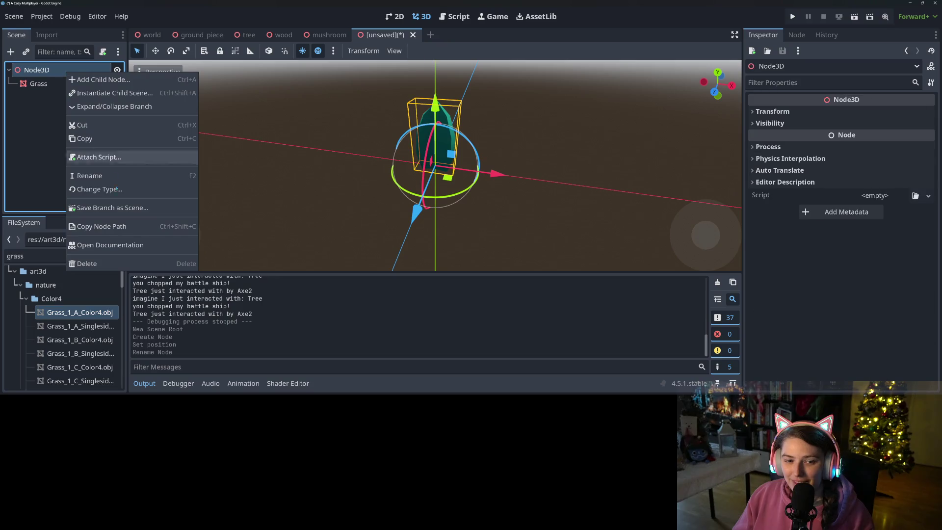
click(111, 176)
text(GRass)
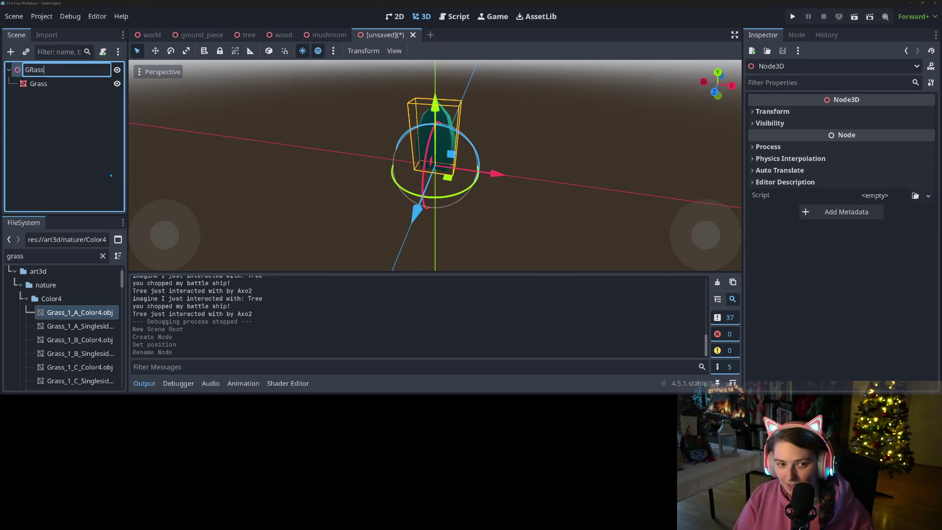
key(Return)
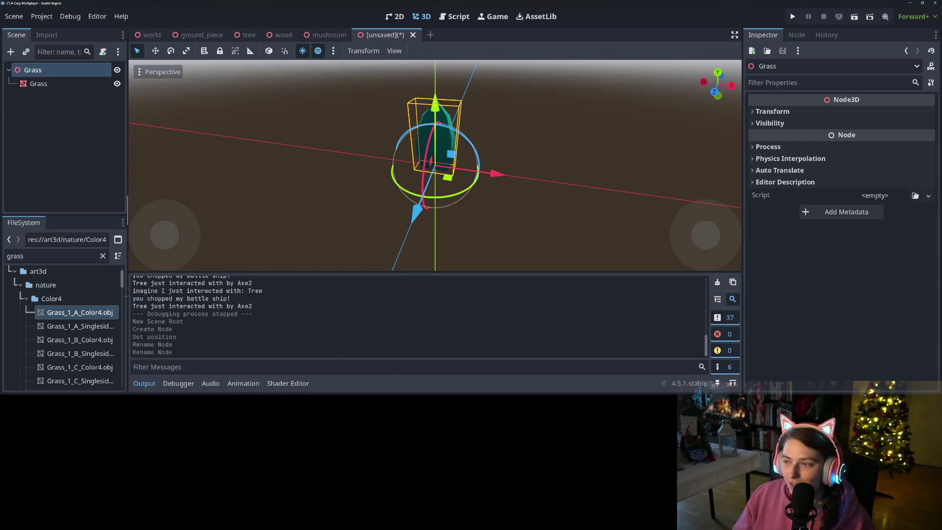
Attach a new script res://env/grass.gd to the Grass root and add a blank line below extends Node3D
right_click(66, 70)
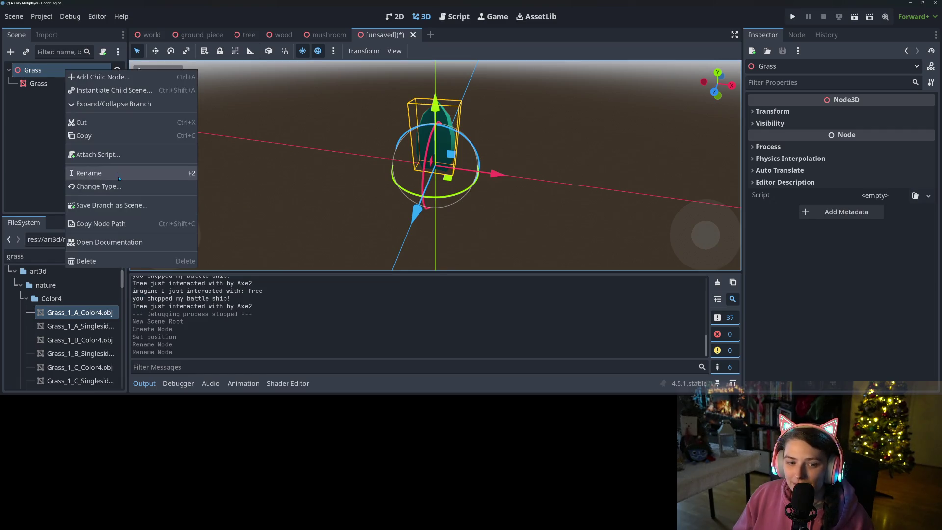
click(109, 155)
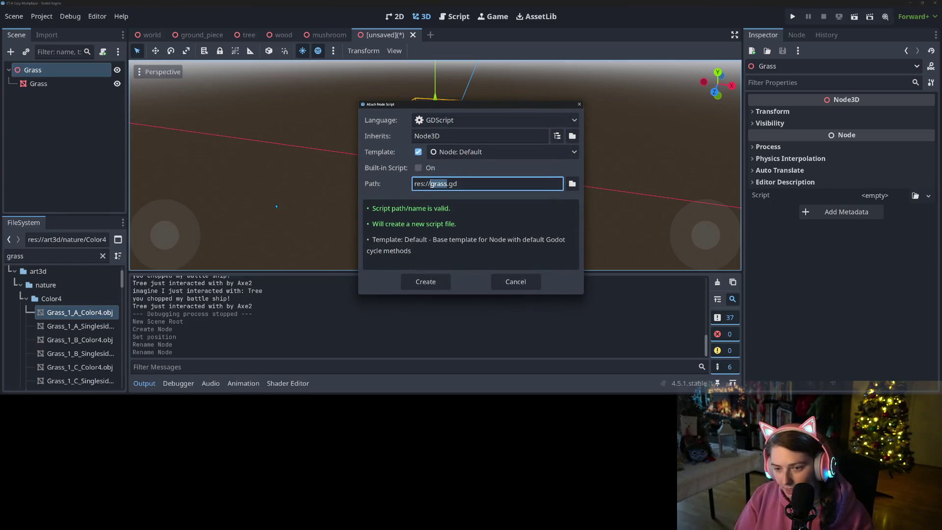
click(572, 184)
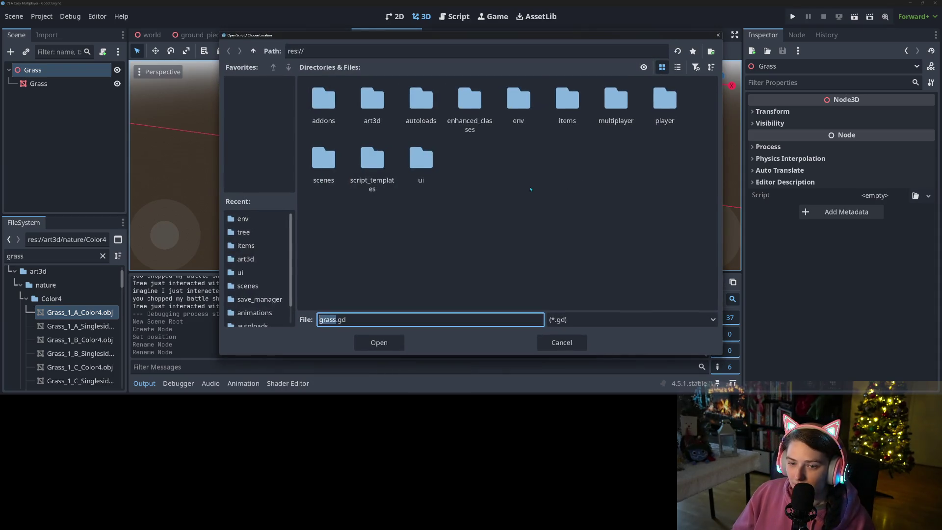
double_click(504, 109)
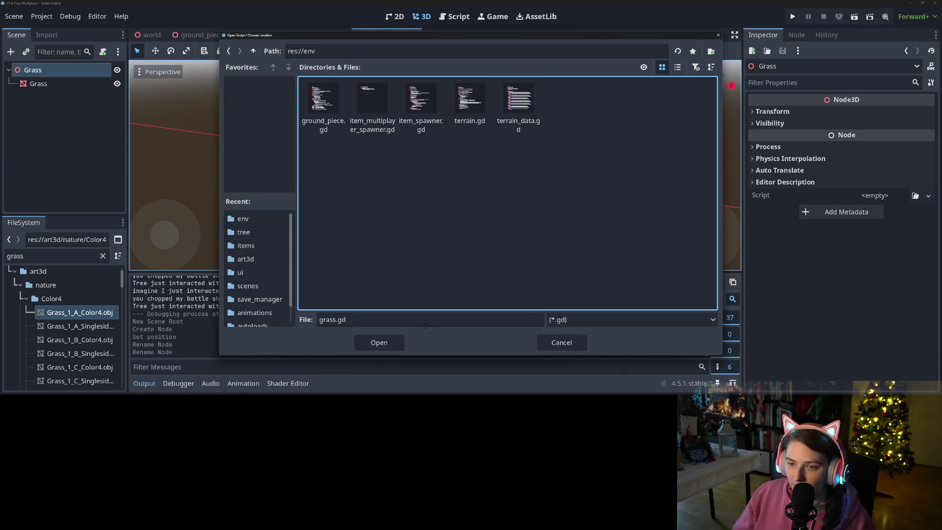
click(380, 343)
click(425, 282)
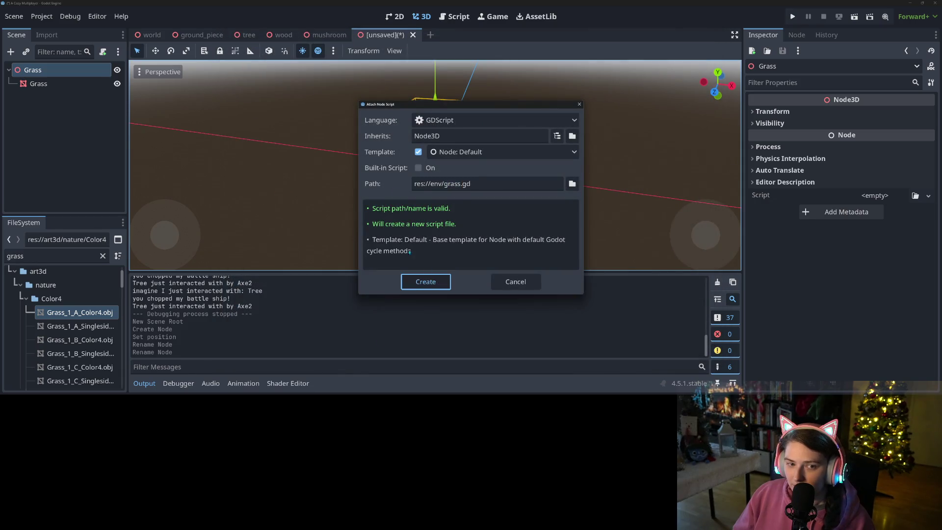
click(265, 83)
key(Return)
key(Up)
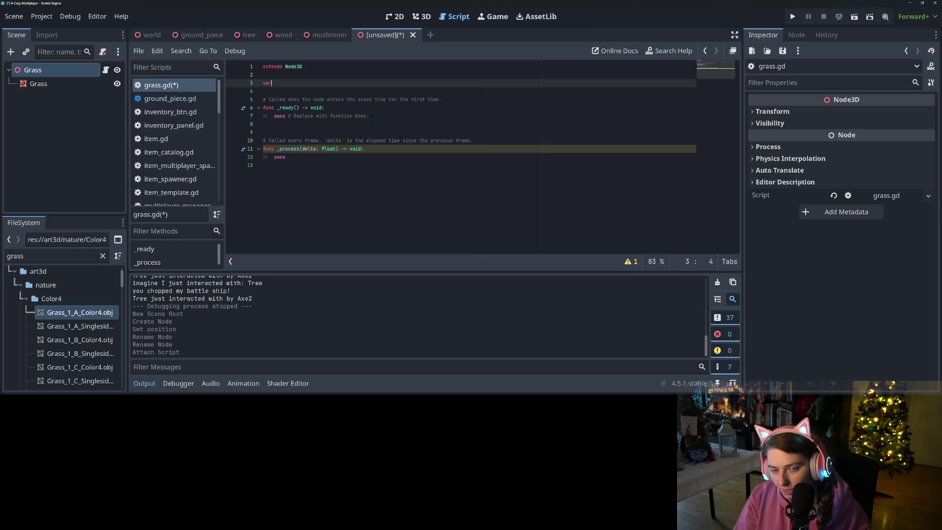
text(@e)
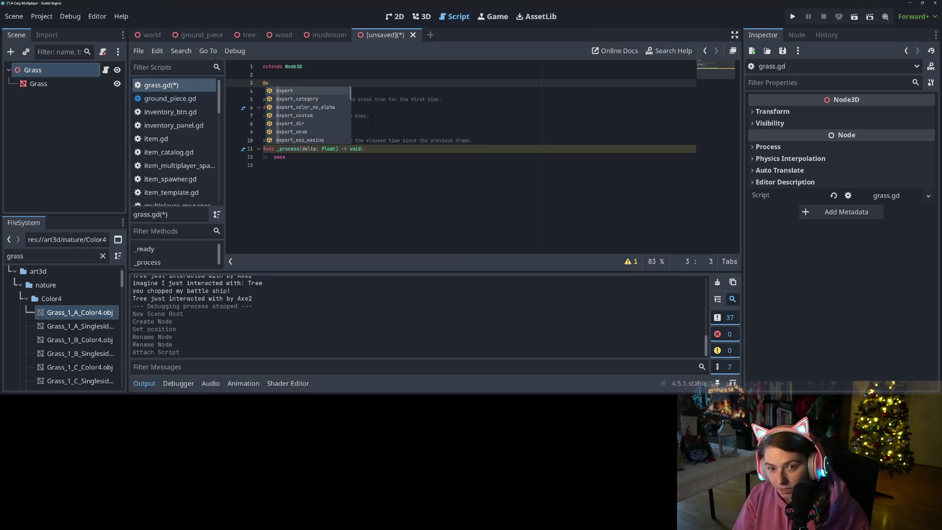
text(xport var mesh_options : Array)
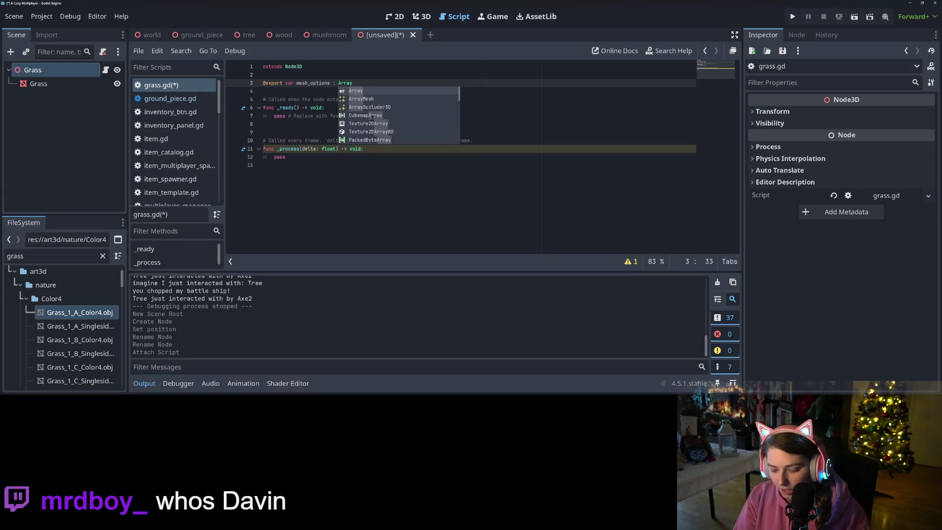
text([)
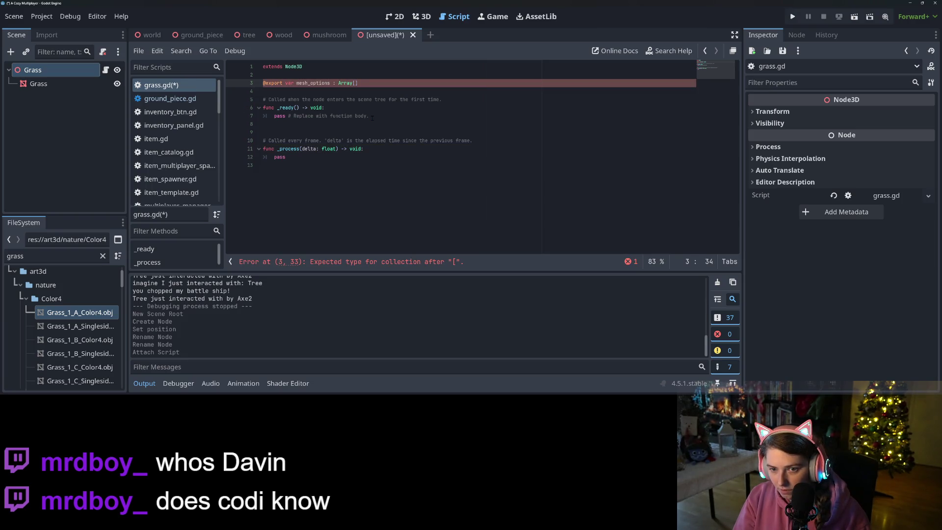
text(Mes)
text(])
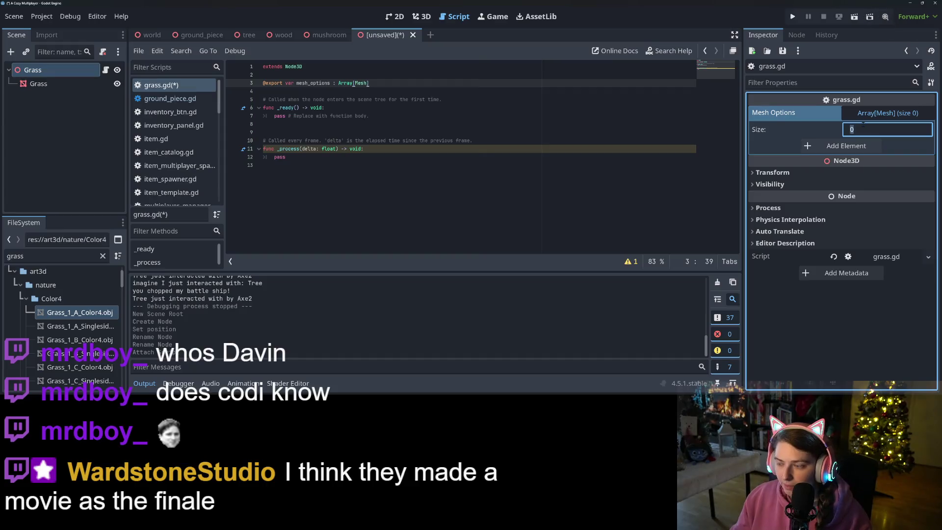
Give Mesh Options eight slots and fill slots 0–3 with Grass_1_A through Grass_1_D Color4
key(Return)
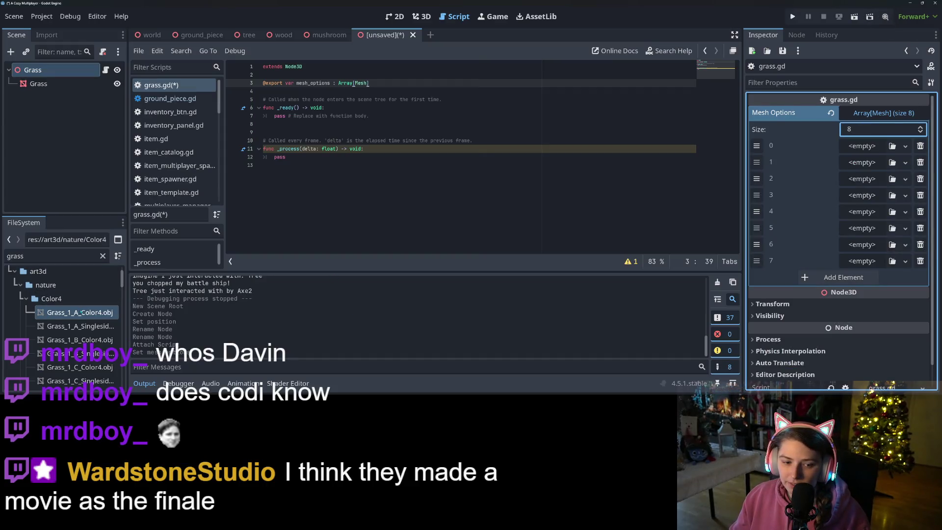
mouse_move(80, 314)
mouse_down()
mouse_move(854, 244)
mouse_move(857, 150)
mouse_move(841, 164)
mouse_up()
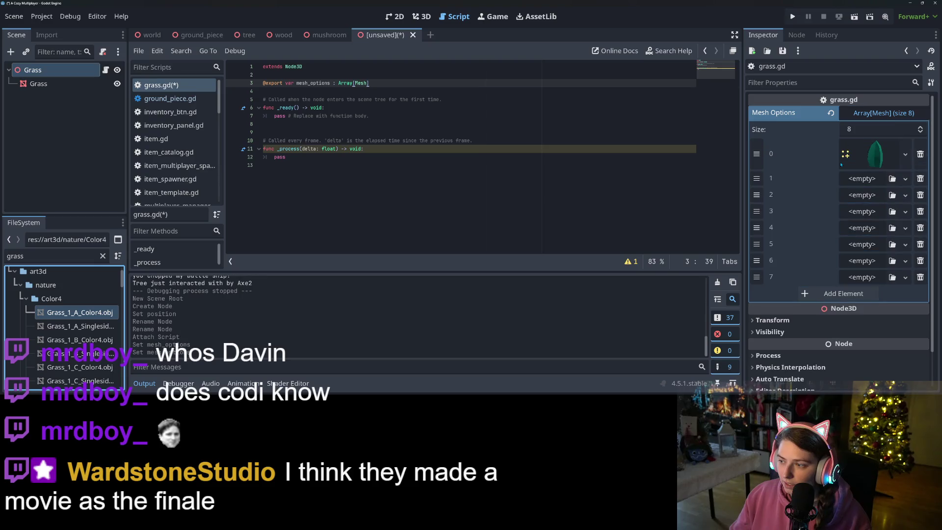
mouse_move(80, 339)
mouse_down()
mouse_move(822, 187)
mouse_move(874, 187)
mouse_up()
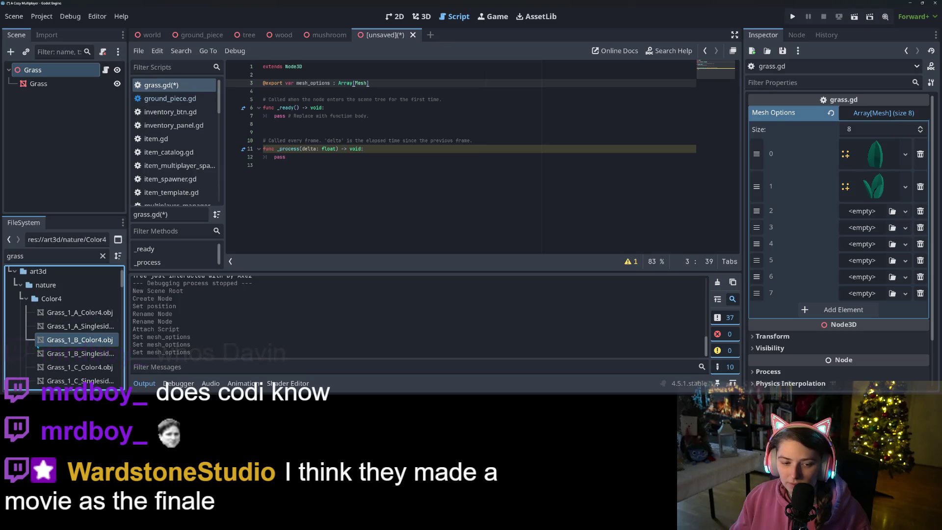
scroll(63, 325, down, 2)
mouse_move(62, 337)
mouse_down()
mouse_move(847, 291)
mouse_move(867, 211)
mouse_up()
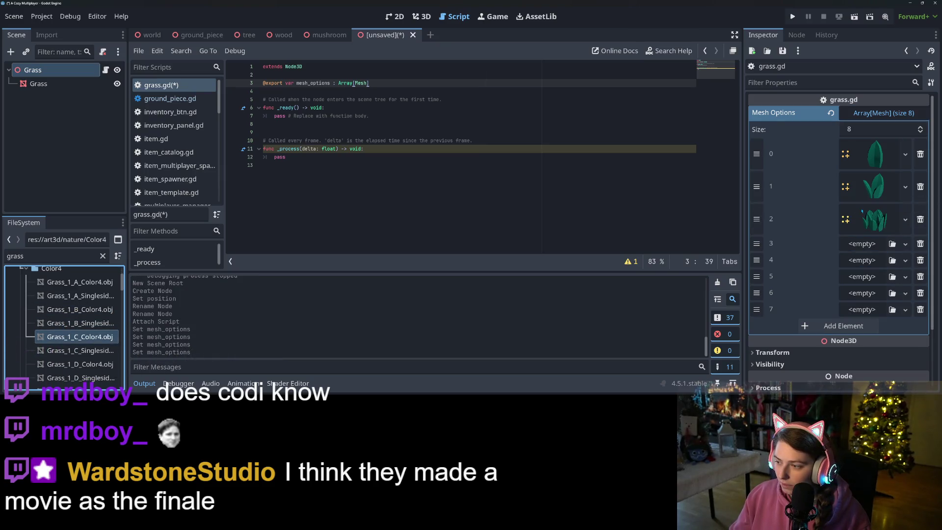
mouse_move(79, 364)
mouse_down()
mouse_move(606, 378)
mouse_move(854, 264)
mouse_move(854, 250)
mouse_move(847, 255)
mouse_up()
Fill slots 4–7 with Grass_2_A through Grass_2_D Color4 meshes and start saving the scene
scroll(843, 262, down, 3)
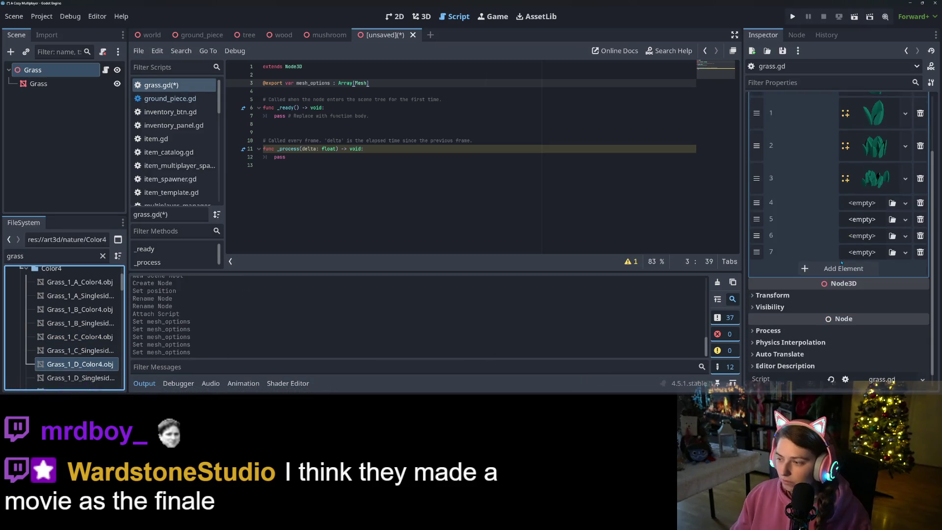
scroll(73, 374, down, 1)
scroll(73, 374, down, 4)
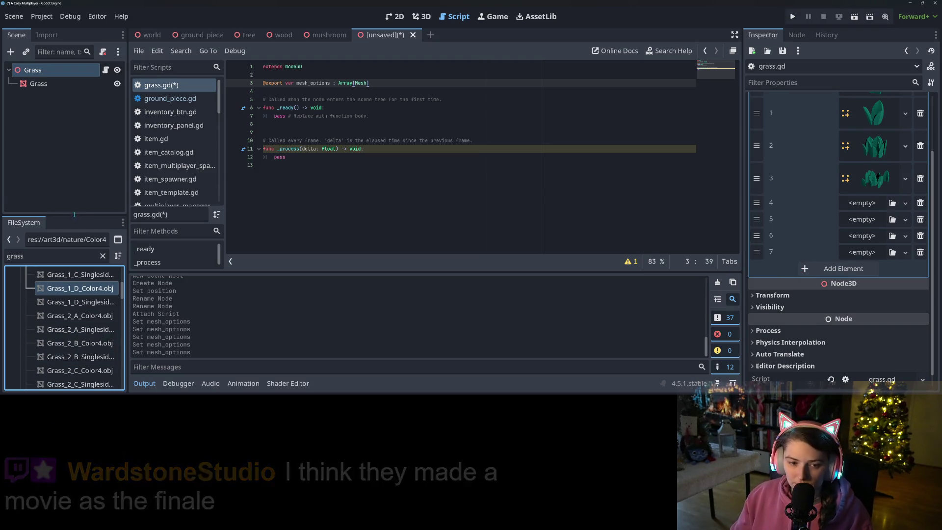
drag(71, 217, 90, 84)
mouse_move(73, 217)
mouse_down()
mouse_move(393, 197)
mouse_move(862, 203)
mouse_up()
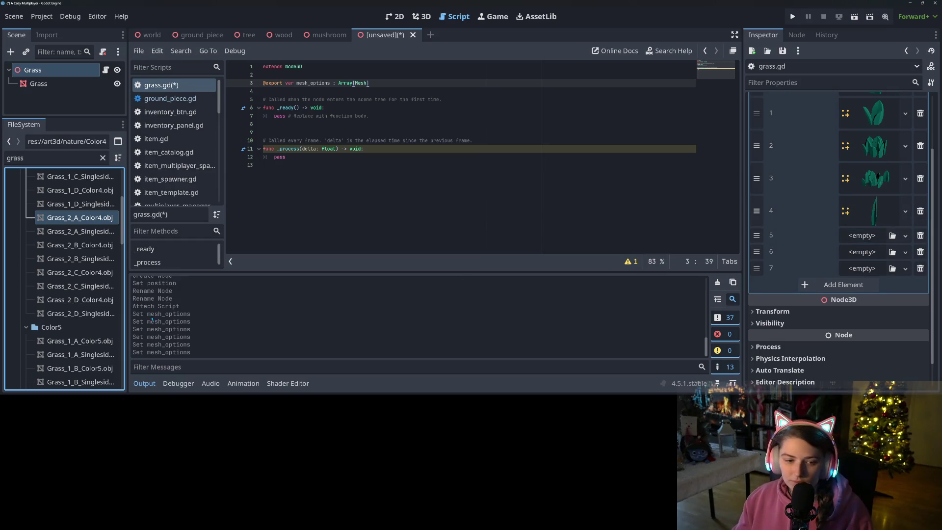
mouse_move(78, 245)
mouse_down()
mouse_move(162, 270)
mouse_move(730, 259)
mouse_move(798, 226)
mouse_move(846, 237)
mouse_up()
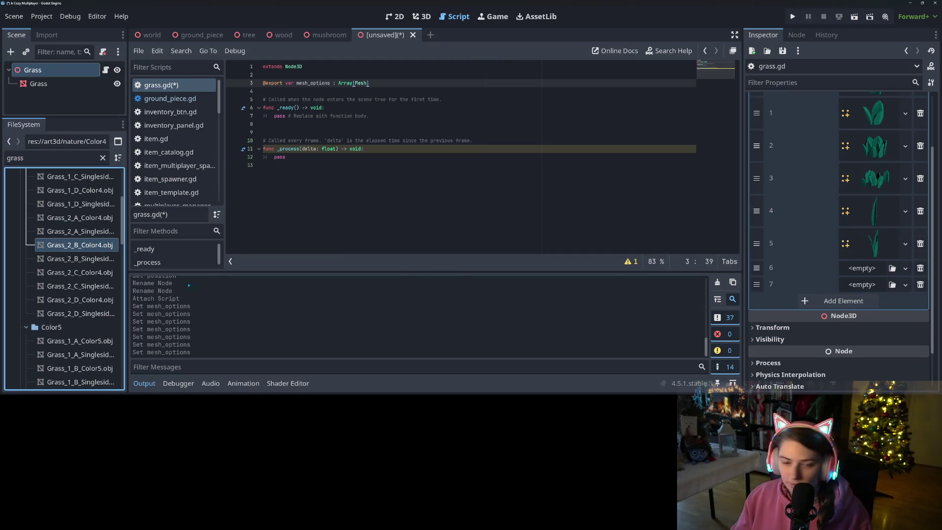
mouse_move(79, 273)
mouse_down()
mouse_move(834, 383)
mouse_move(873, 273)
mouse_up()
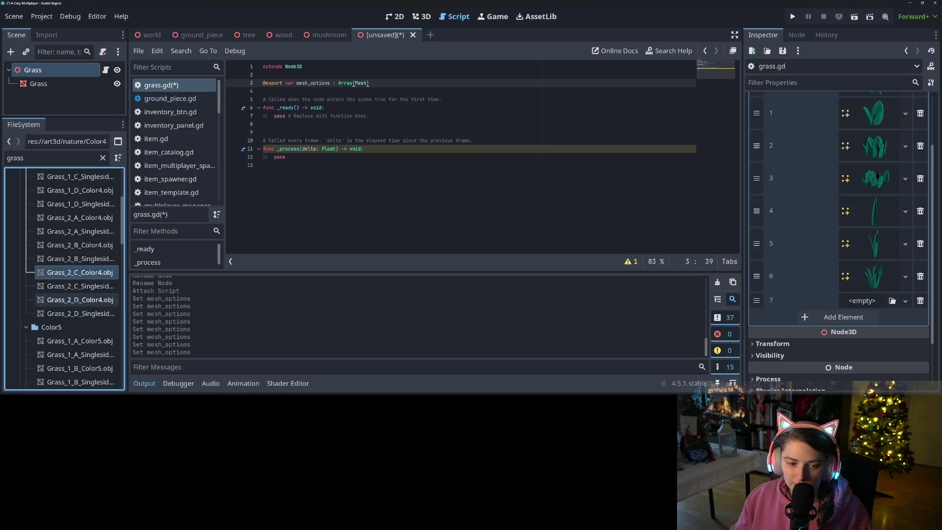
mouse_move(73, 302)
mouse_down()
mouse_move(493, 287)
mouse_move(842, 302)
mouse_move(820, 307)
mouse_up()
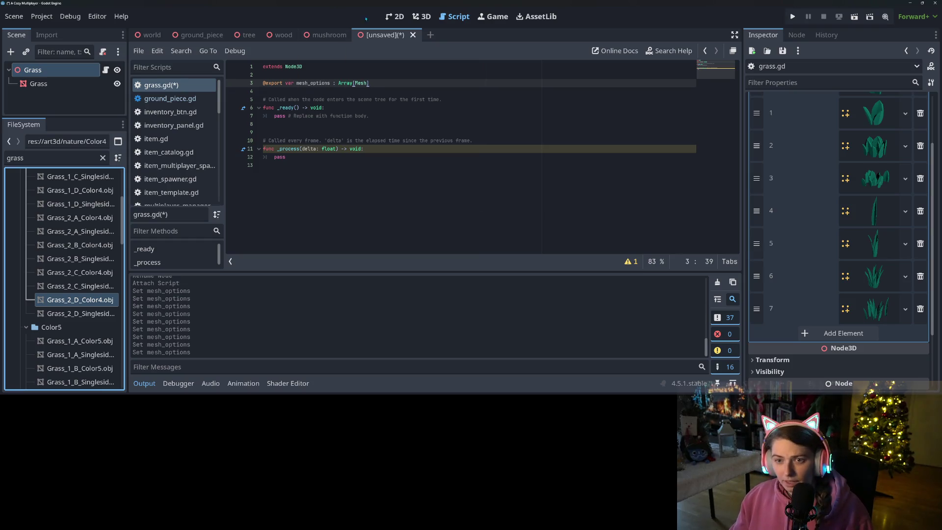
key(ctrl+s)
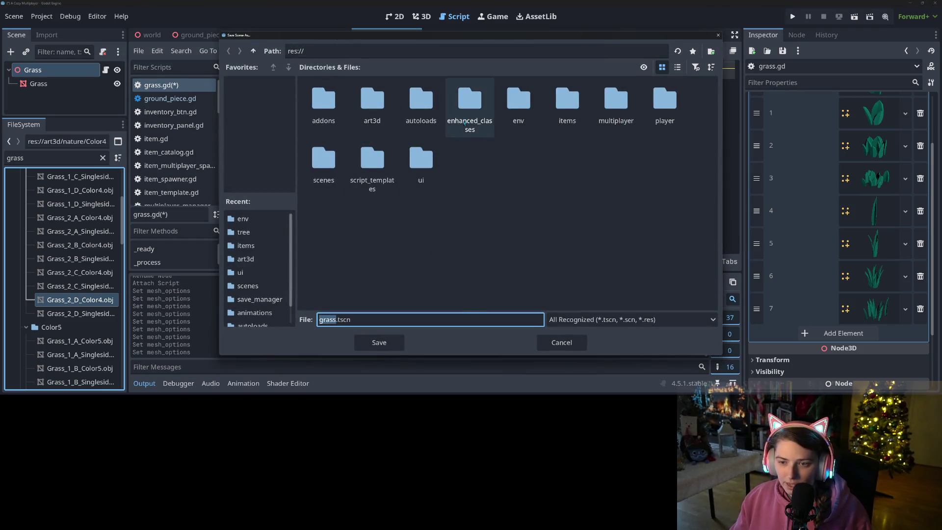
Save the scene as grass.tscn in the env folder
click(520, 107)
double_click(521, 107)
click(378, 343)
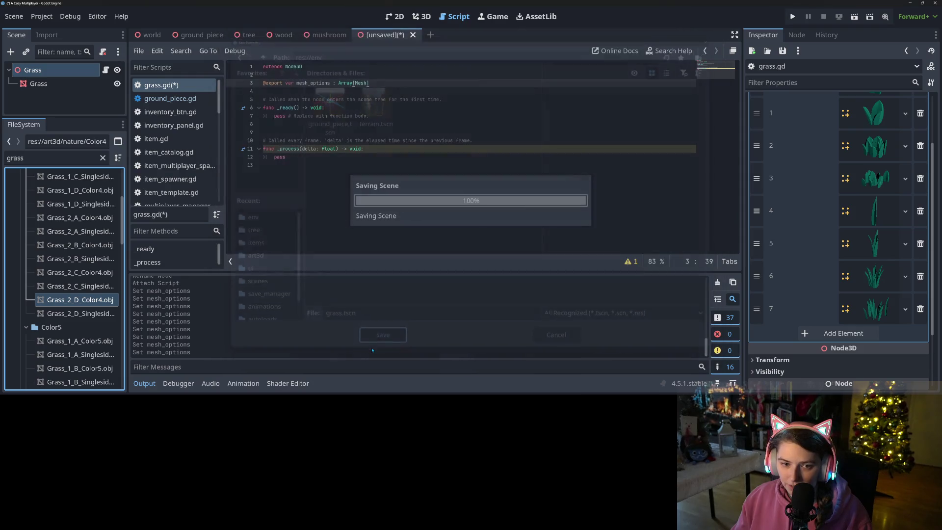
Open tree.gd and trace where tree_color_meshes is used
scroll(175, 148, down, 3)
scroll(174, 147, up, 3)
scroll(172, 166, down, 3)
scroll(172, 165, down, 5)
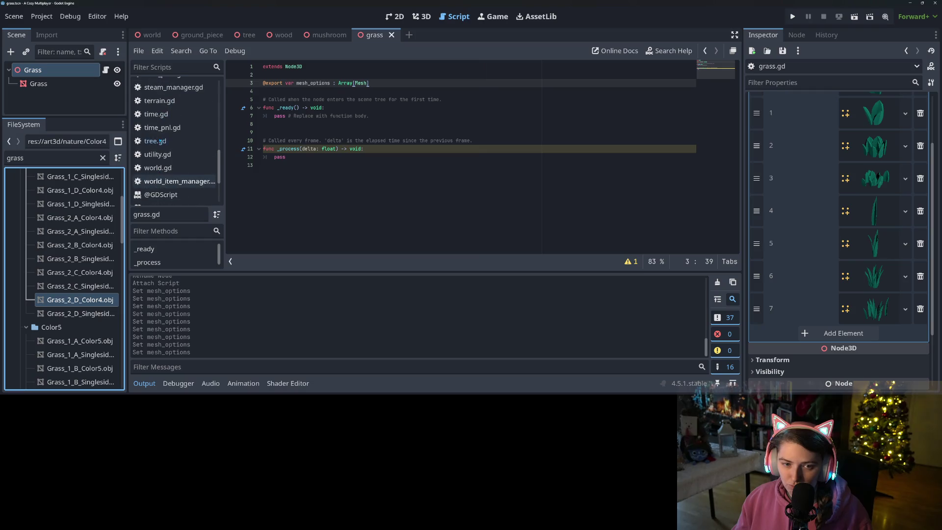
click(156, 141)
scroll(383, 212, up, 10)
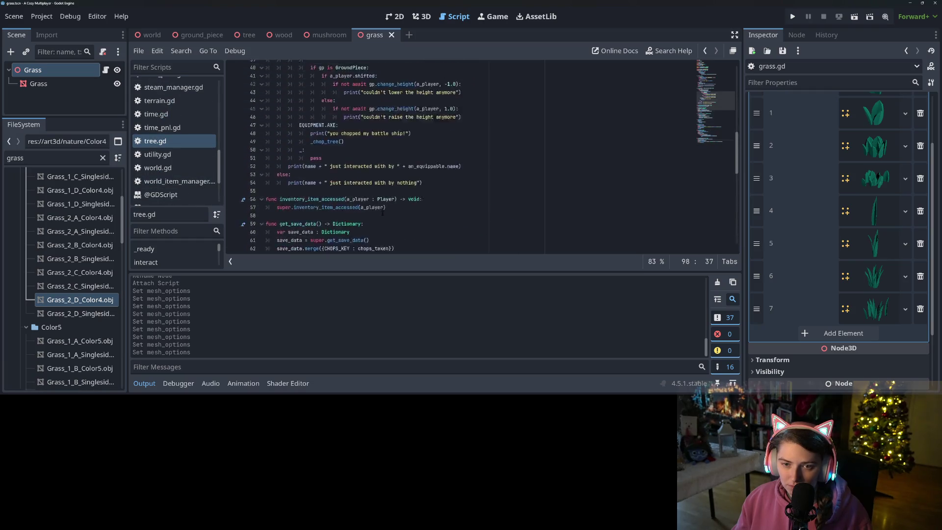
scroll(383, 212, up, 4)
double_click(323, 132)
scroll(384, 189, down, 2)
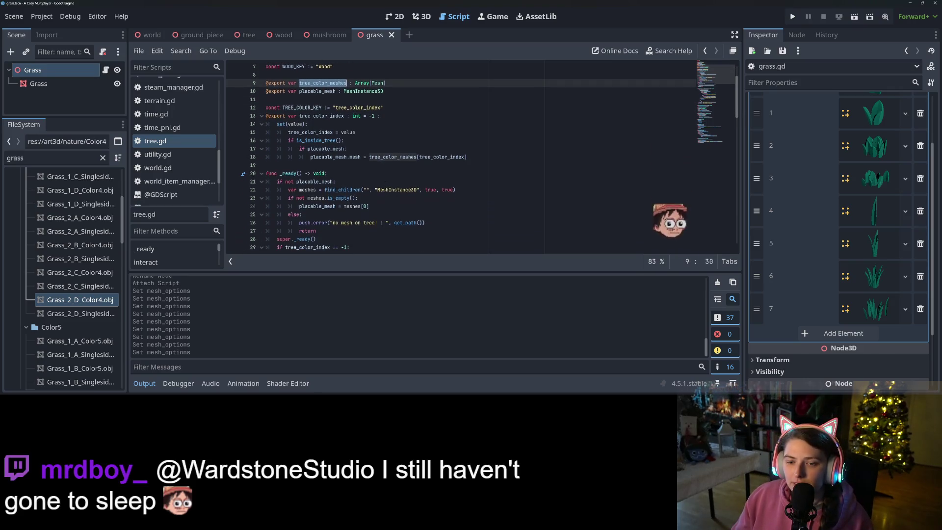
double_click(398, 157)
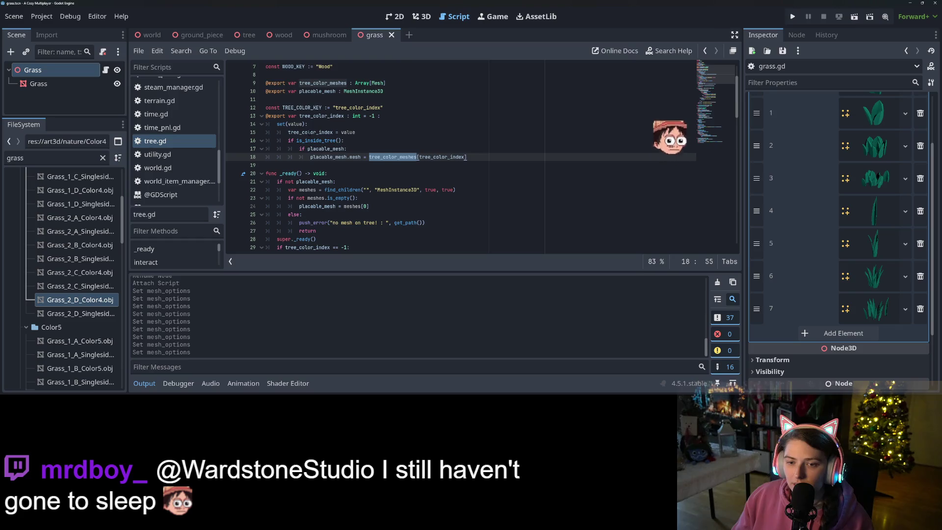
Review tree_color_index's declaration, its setter code and the mesh assignment on line 32
double_click(319, 115)
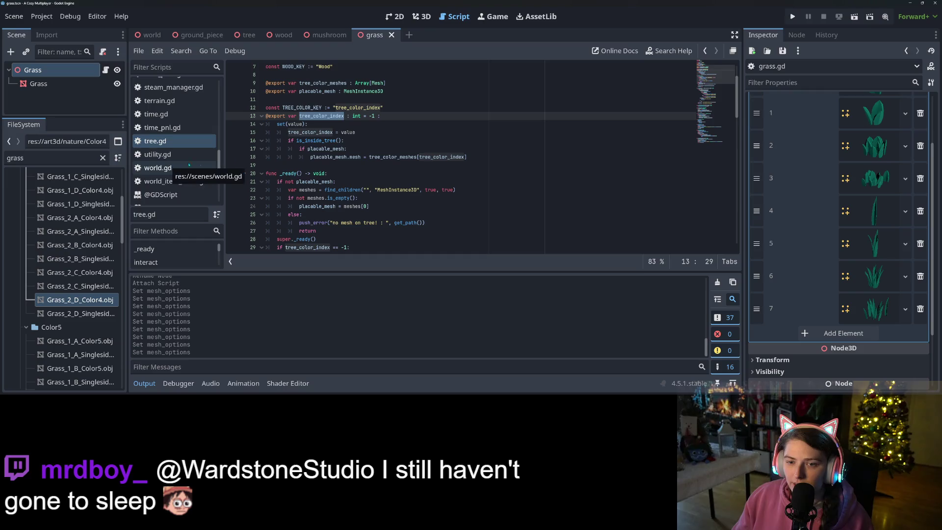
click(334, 132)
click(330, 149)
click(402, 157)
scroll(359, 206, down, 3)
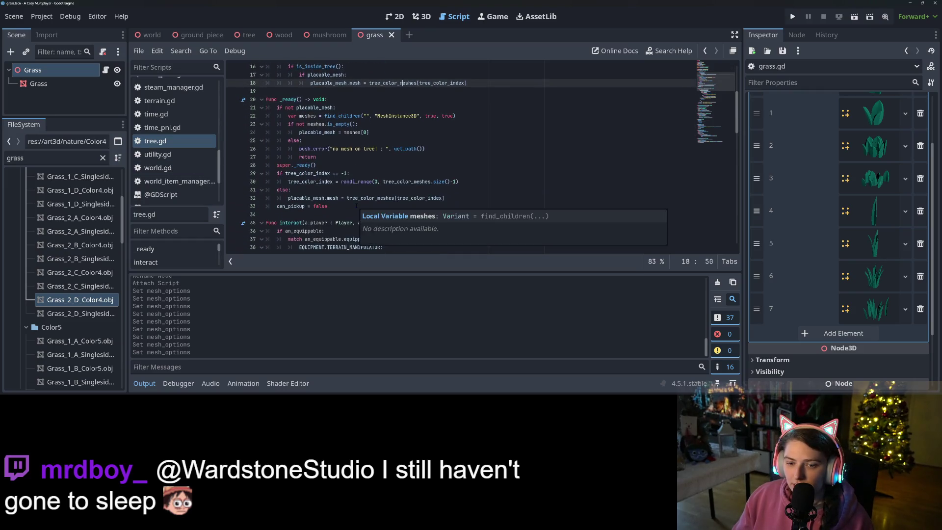
click(325, 198)
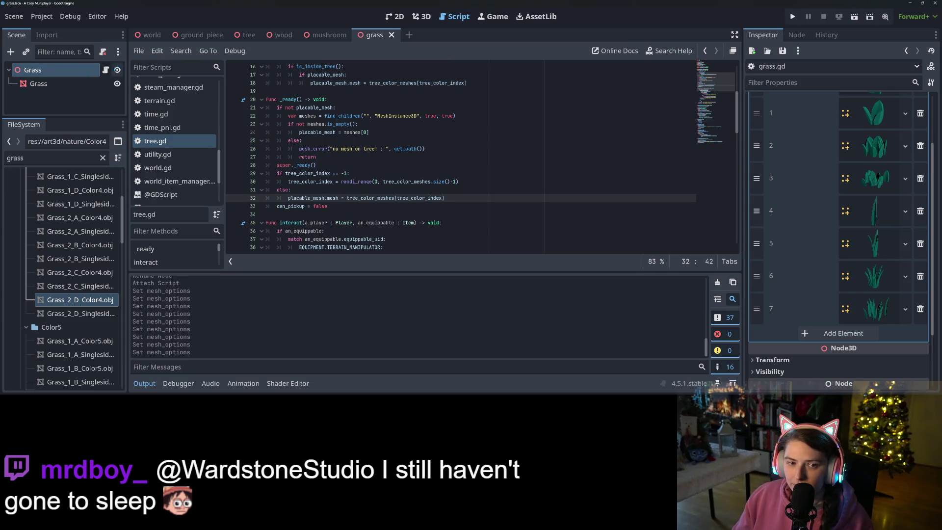
Select tree.gd's random mesh-choice lines 29–32 and return to grass.gd
click(107, 71)
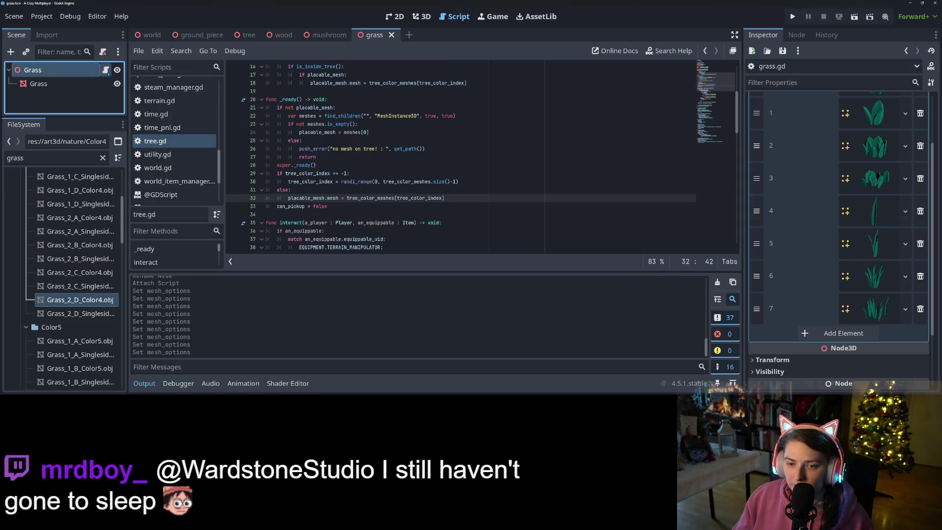
click(296, 173)
mouse_move(276, 173)
mouse_down()
mouse_move(353, 190)
mouse_move(480, 197)
mouse_up()
key(ctrl+c)
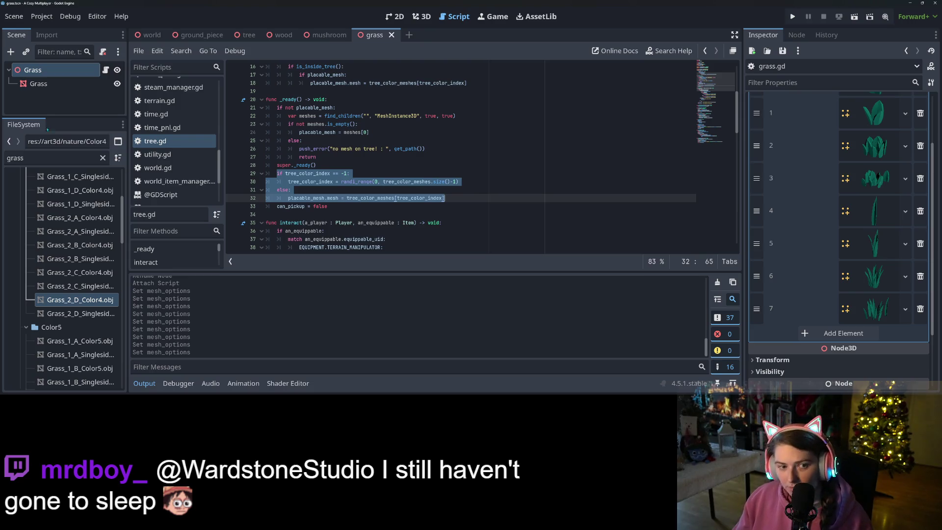
click(106, 69)
click(422, 149)
Paste the mesh-choice block into _ready and declare var grass_mesh_index : int = -1
mouse_move(392, 161)
mouse_down()
mouse_move(264, 99)
mouse_move(295, 116)
mouse_move(404, 116)
mouse_up()
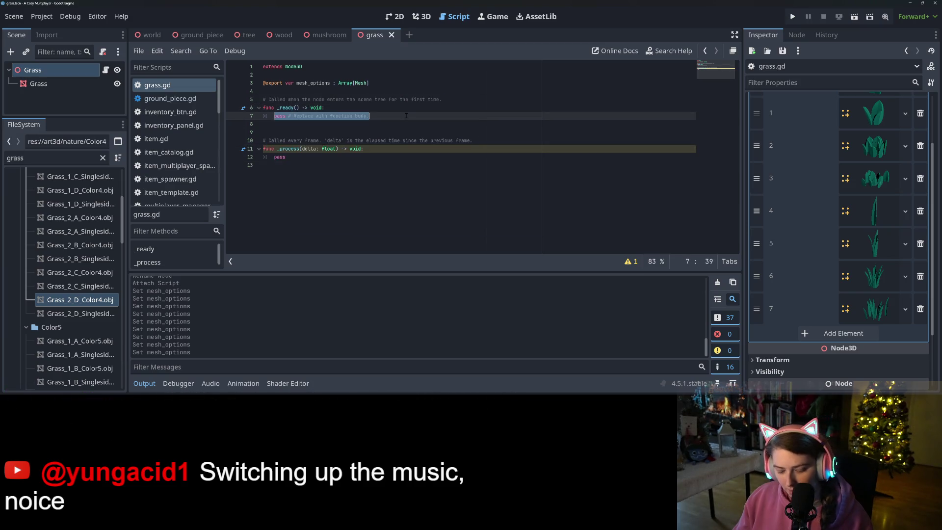
key(ctrl+v)
click(376, 85)
key(Return)
text(var )
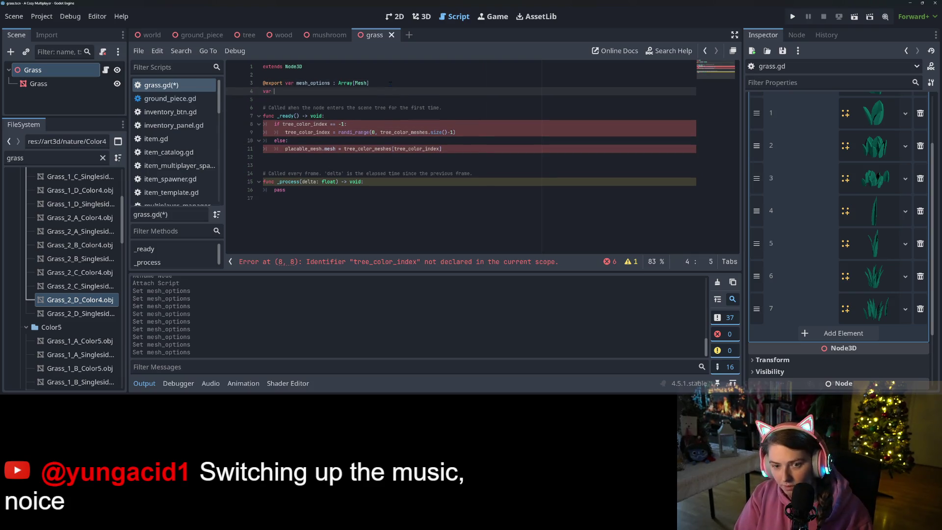
text(grass_mesh_i)
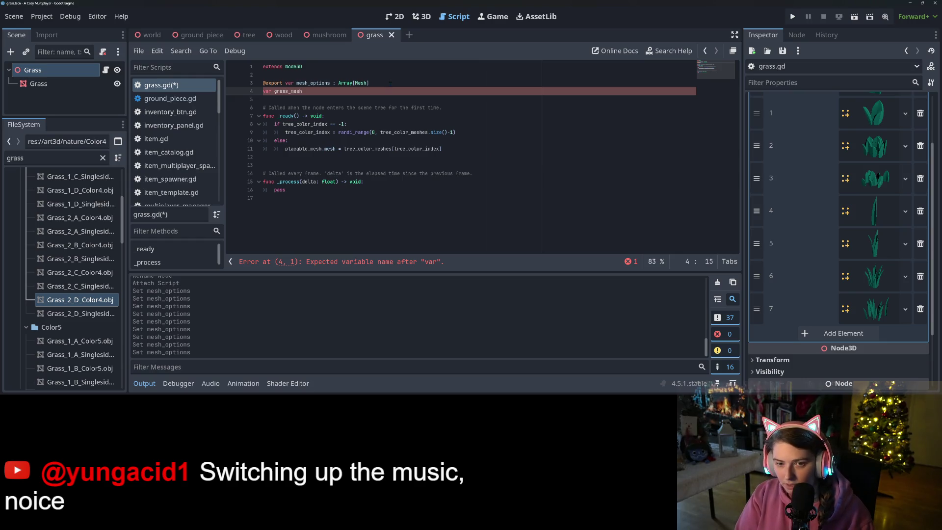
text(ndex : int =)
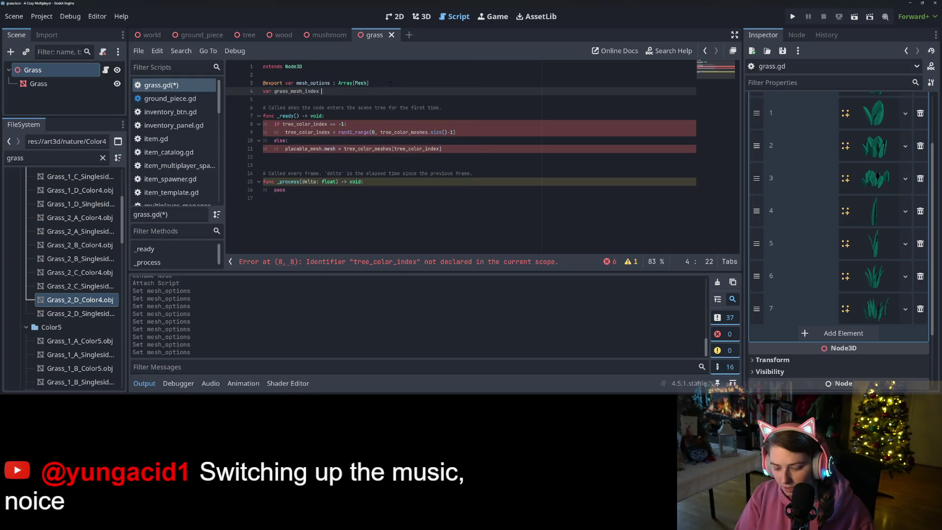
text( -1)
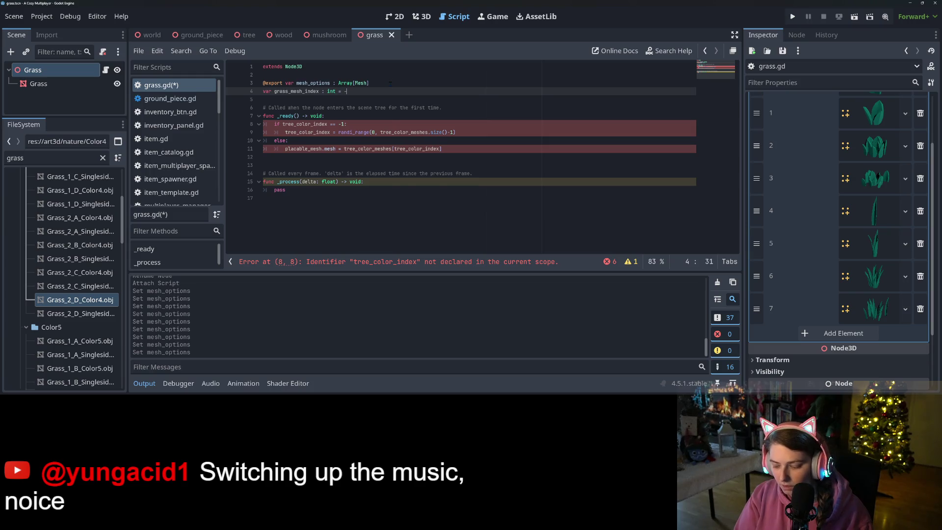
Replace the tree_color_index references on lines 8, 9 and 11 with grass_mesh_index
double_click(298, 91)
key(ctrl+c)
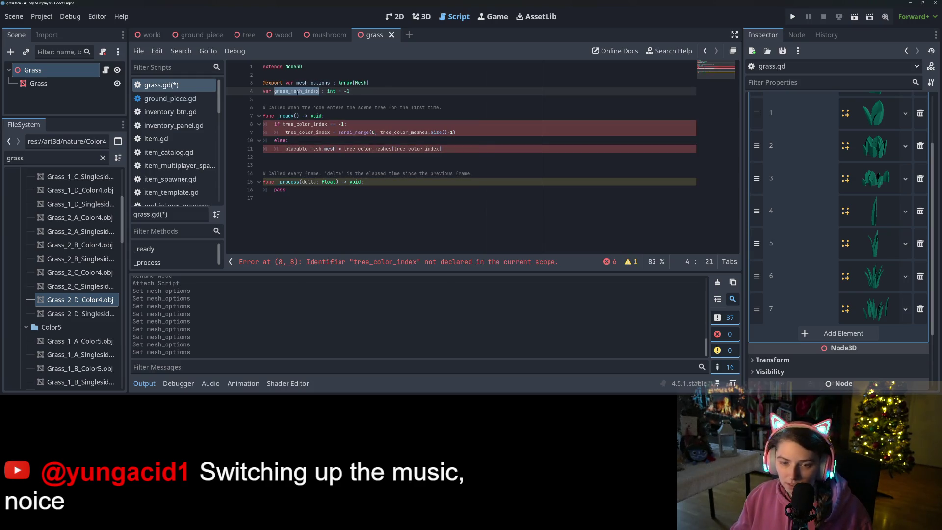
double_click(295, 124)
key(ctrl+v)
double_click(307, 132)
key(ctrl+v)
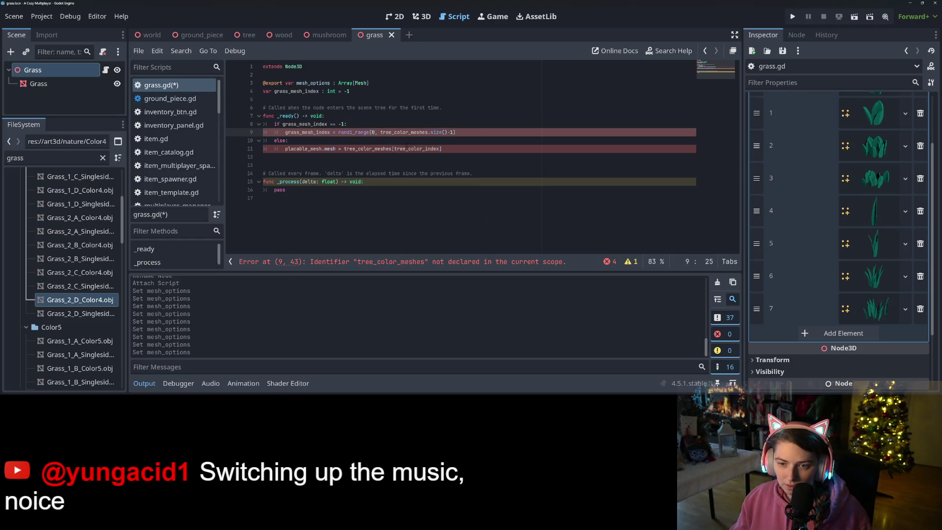
double_click(407, 149)
key(ctrl+v)
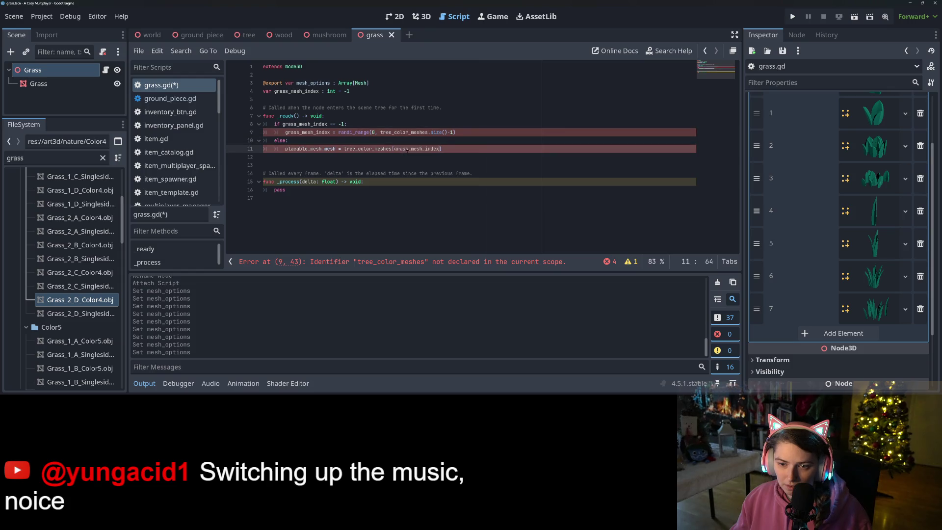
Replace the tree_color_meshes references on lines 9 and 11 with mesh_options
double_click(313, 83)
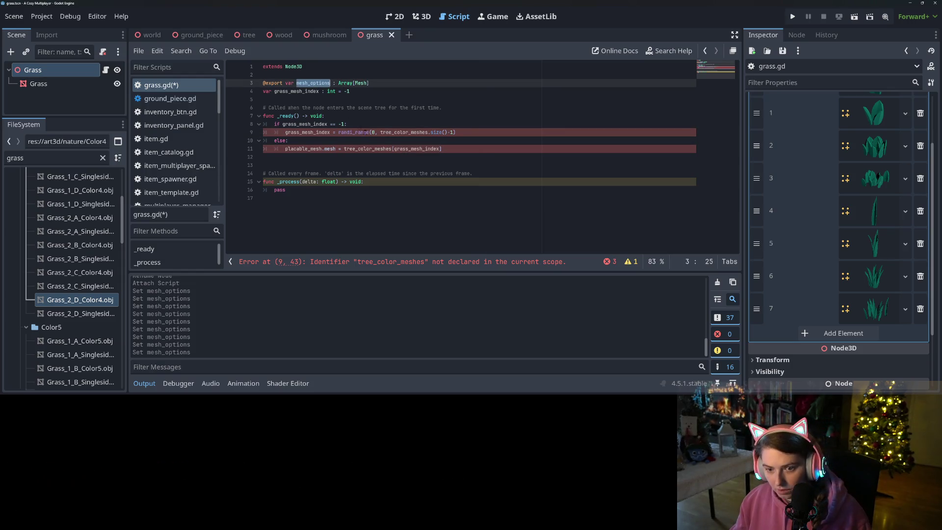
key(ctrl+c)
double_click(402, 132)
key(ctrl+v)
double_click(361, 148)
key(ctrl+v)
double_click(309, 148)
click(366, 100)
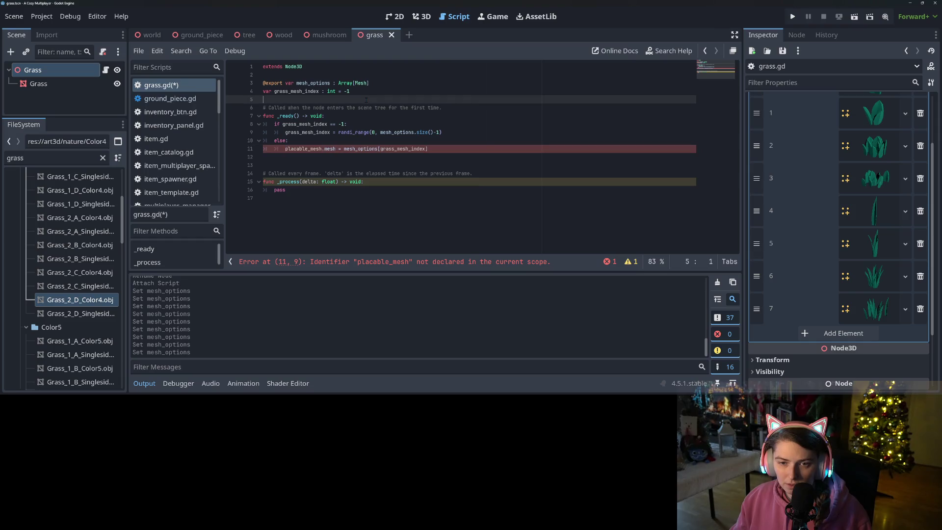
key(Return)
key(Up)
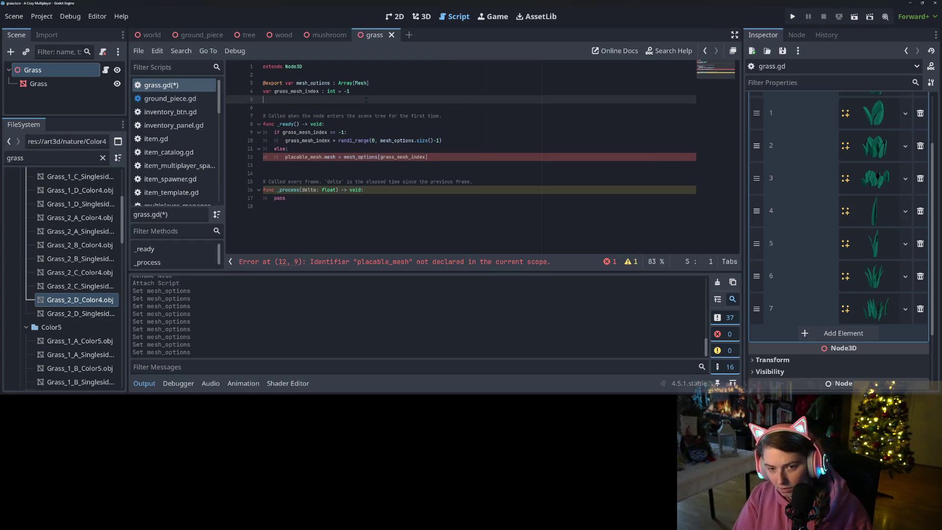
key(Return)
text(@onready )
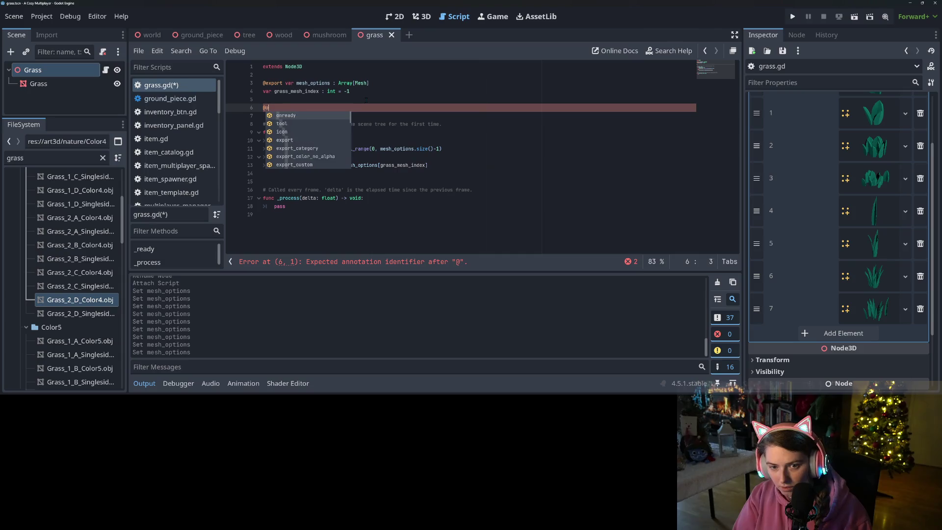
text(place)
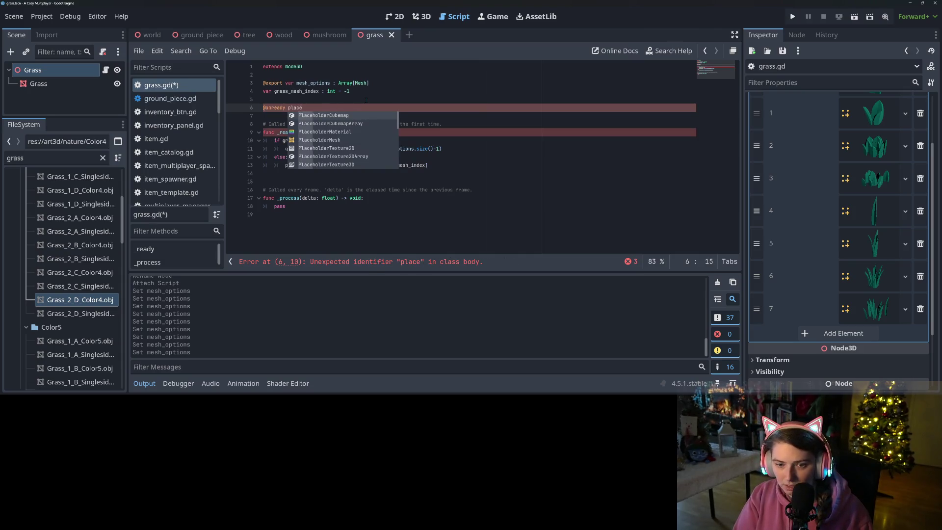
text(able_mesh )
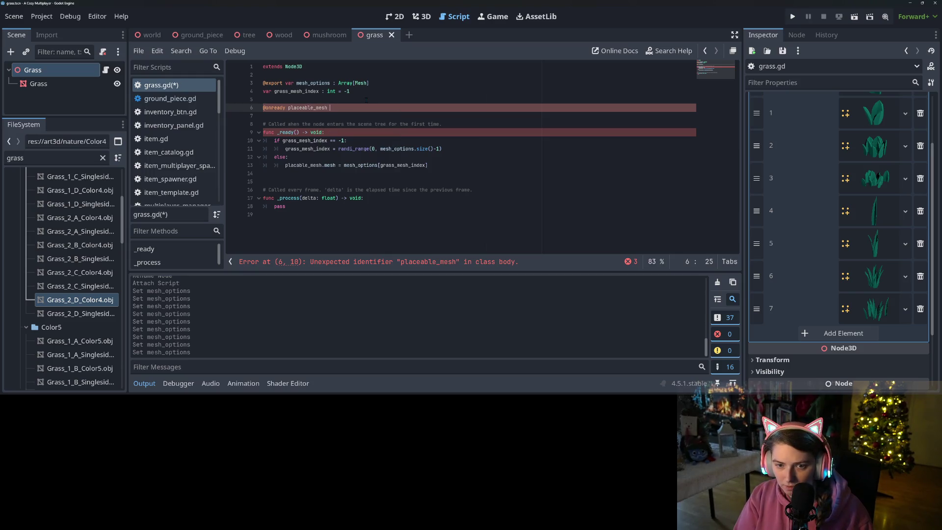
text(: M)
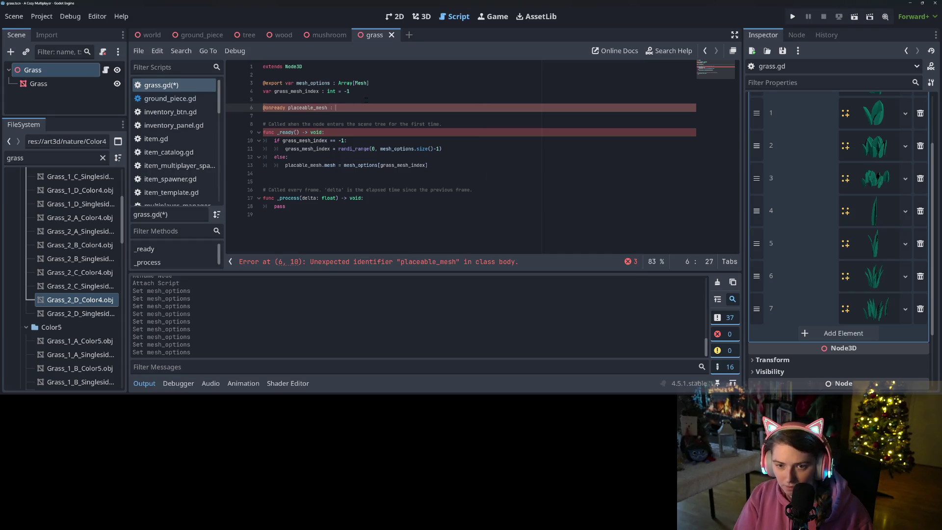
text(eshInstance)
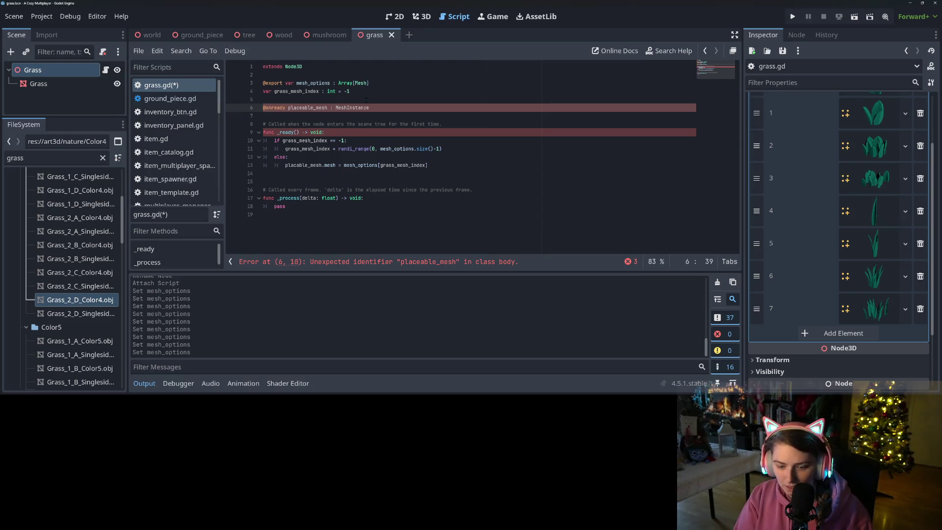
text(3D =)
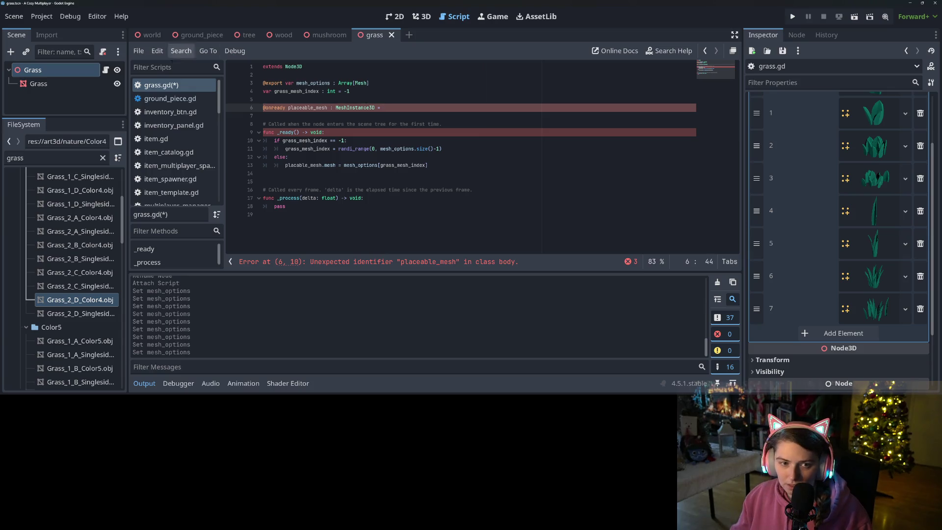
Bind the new mesh variable to the $Grass node, add its var keyword, and save
mouse_move(39, 84)
mouse_down()
mouse_move(500, 121)
mouse_move(488, 107)
mouse_up()
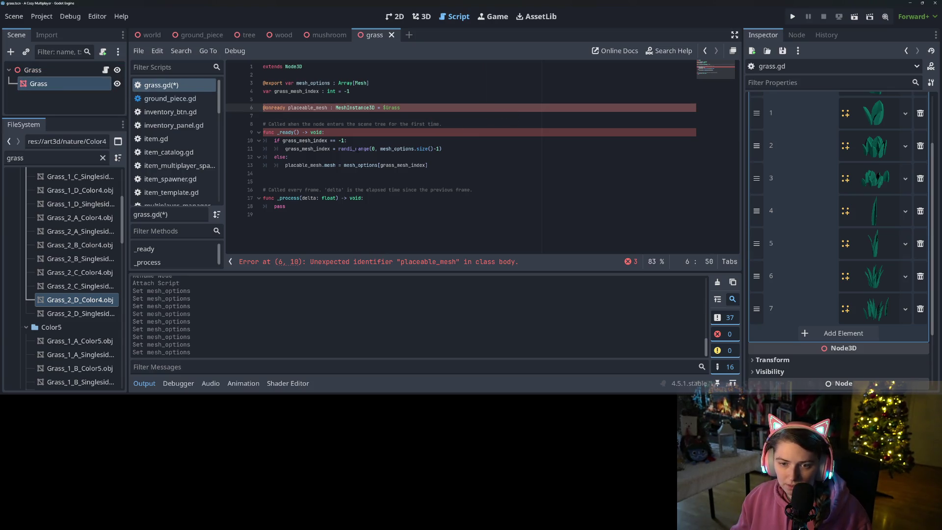
double_click(315, 109)
click(289, 108)
text(var)
key(ctrl+s)
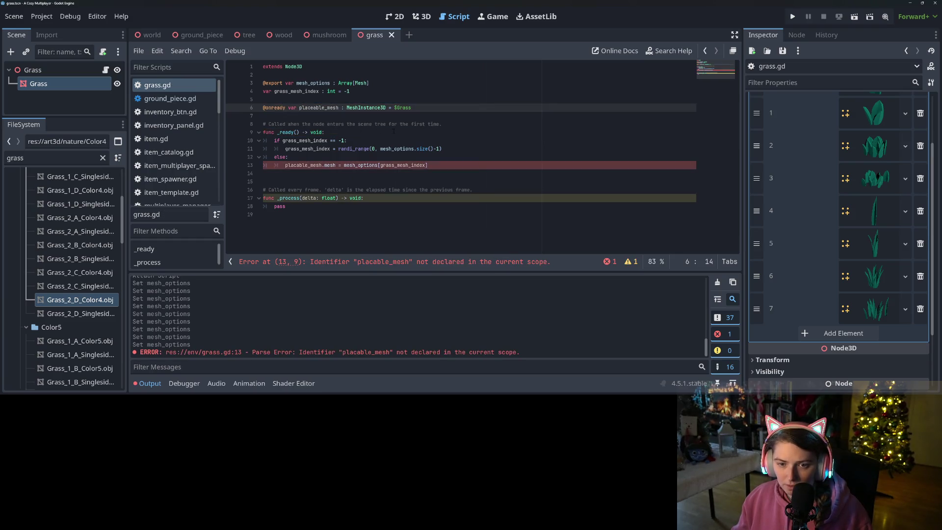
Rename placeable_mesh to placable_mesh to match line 13, save, and delete _process
double_click(309, 166)
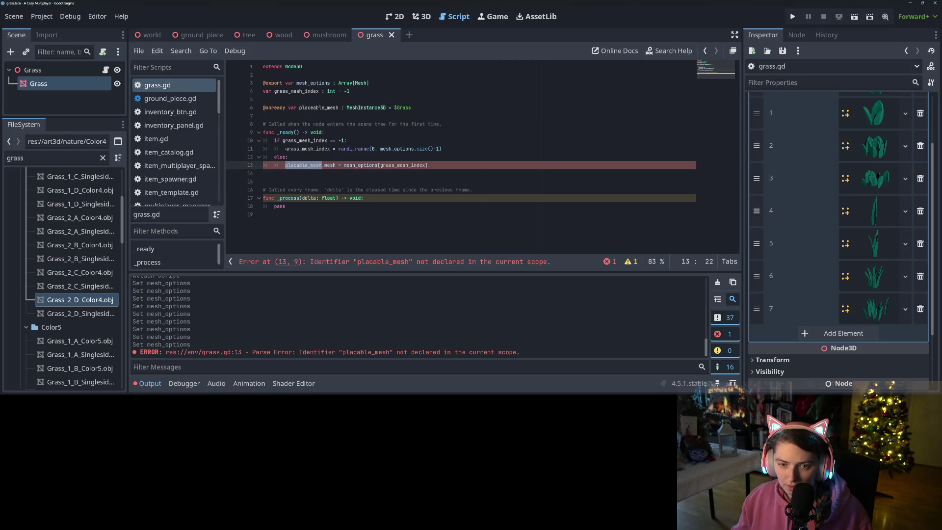
double_click(318, 108)
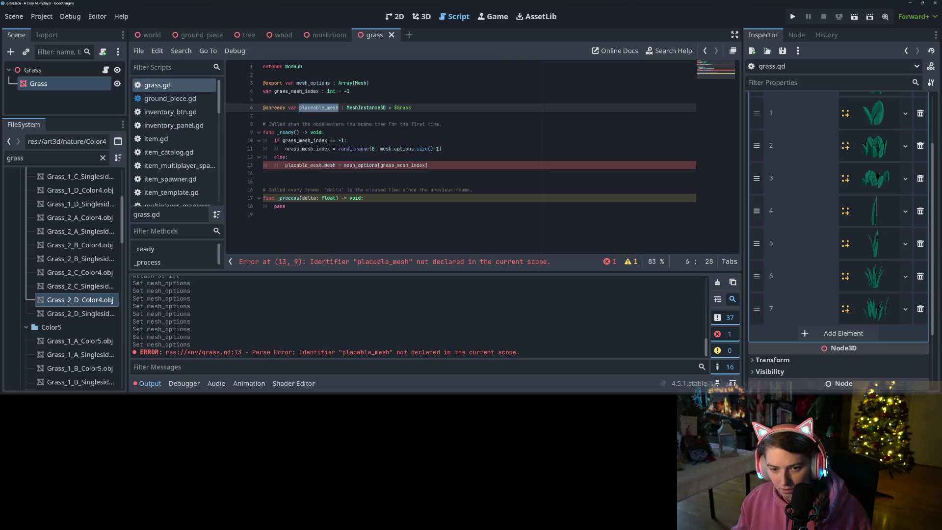
double_click(309, 166)
key(ctrl+c)
double_click(318, 108)
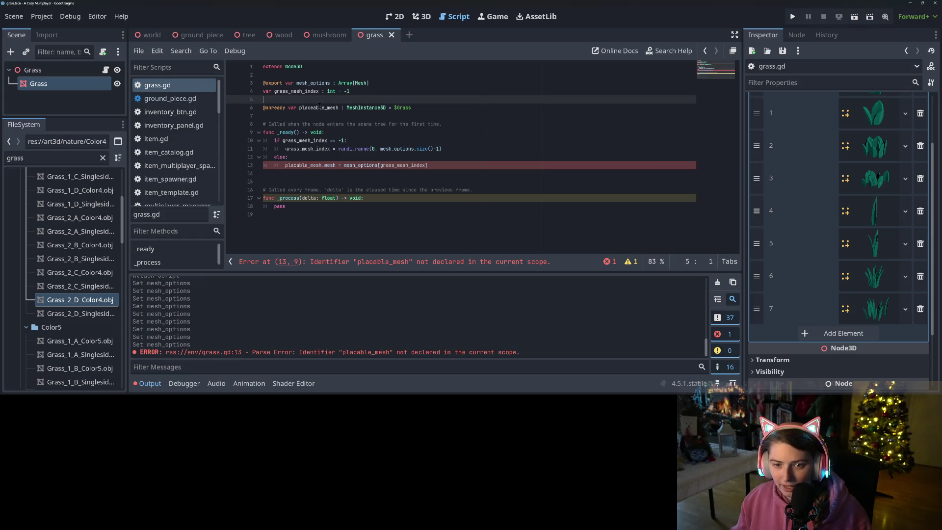
key(ctrl+v)
key(ctrl+s)
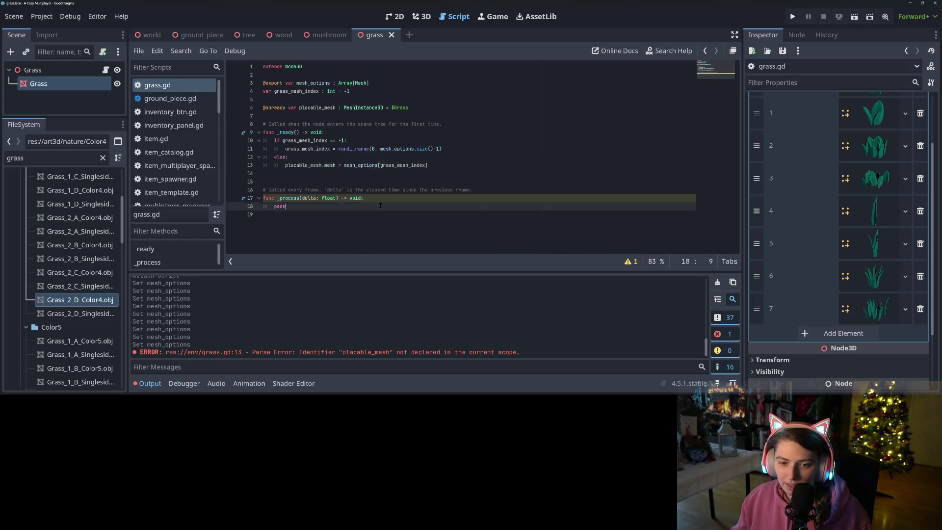
drag(294, 215, 265, 174)
key(BackSpace)
Delete the comment above _ready, save grass.gd, and clear the Output log
key(ctrl+s)
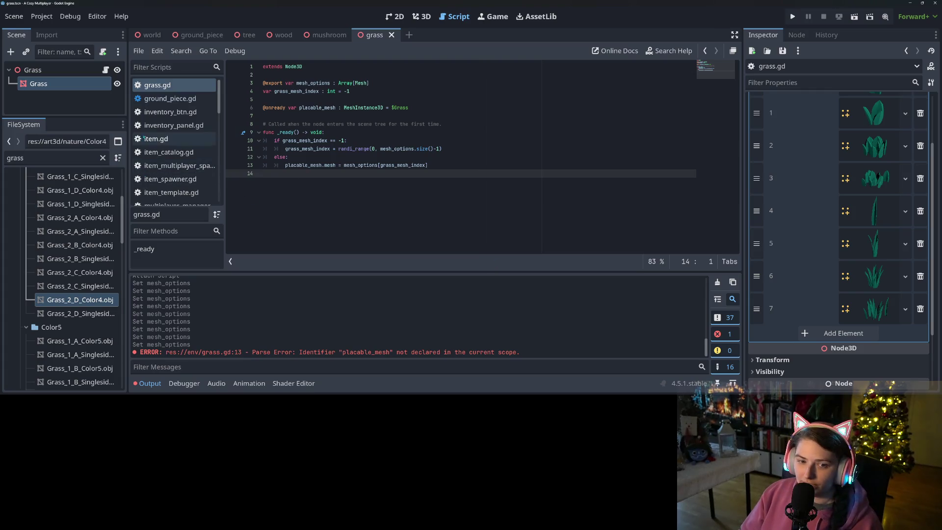
drag(98, 117, 99, 198)
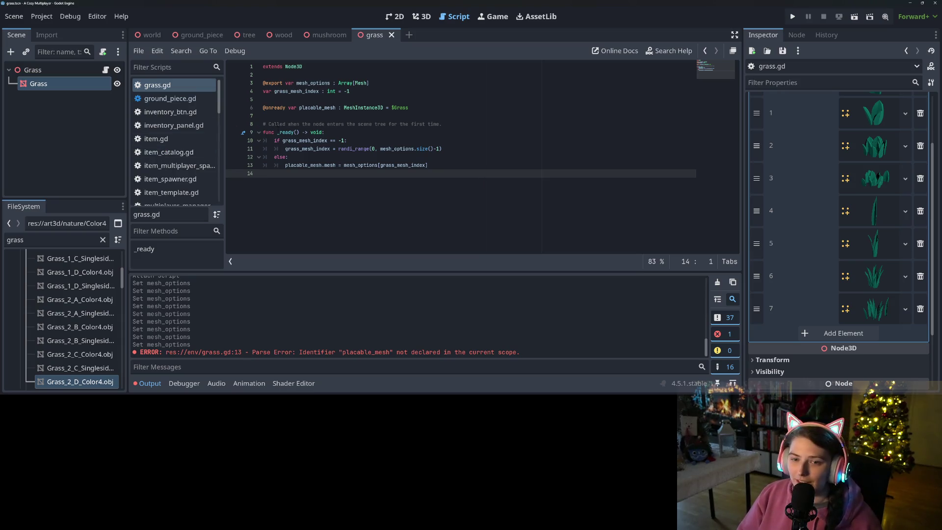
drag(447, 124, 262, 125)
key(BackSpace)
key(BackSpace)
key(ctrl+s)
click(373, 175)
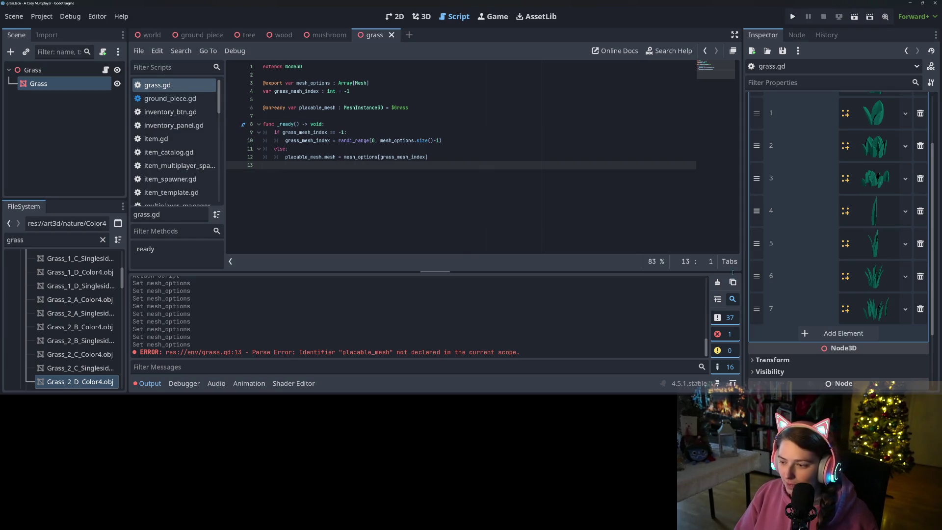
click(717, 282)
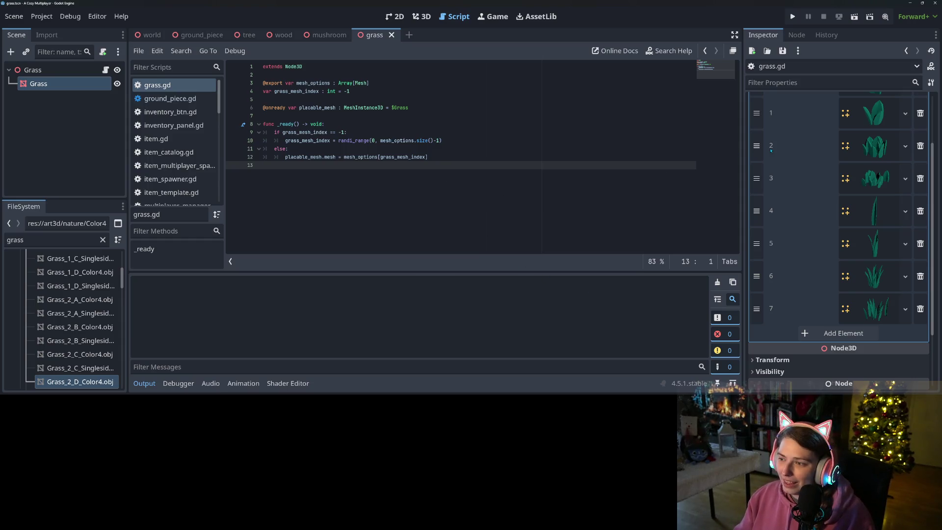
Hide the Output panel, show the ground_piece scene in 3D with its full node tree
scroll(771, 150, up, 3)
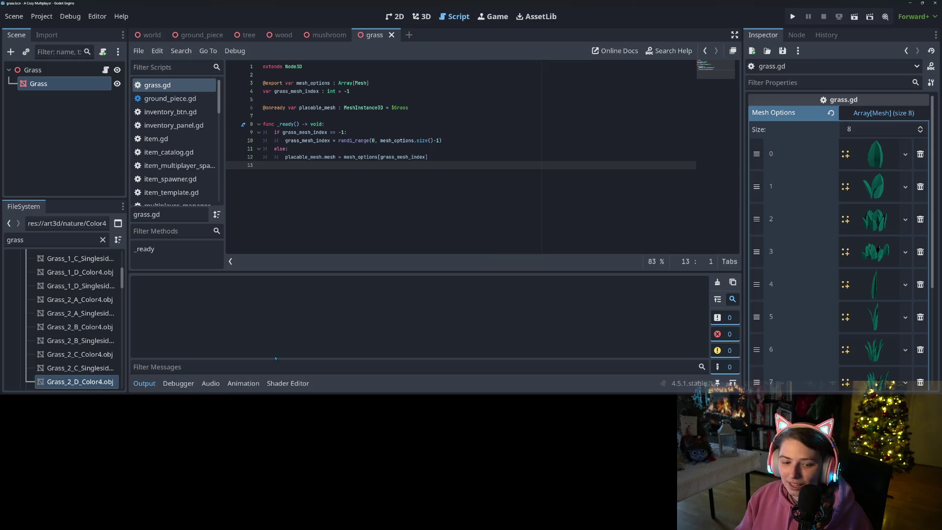
click(144, 383)
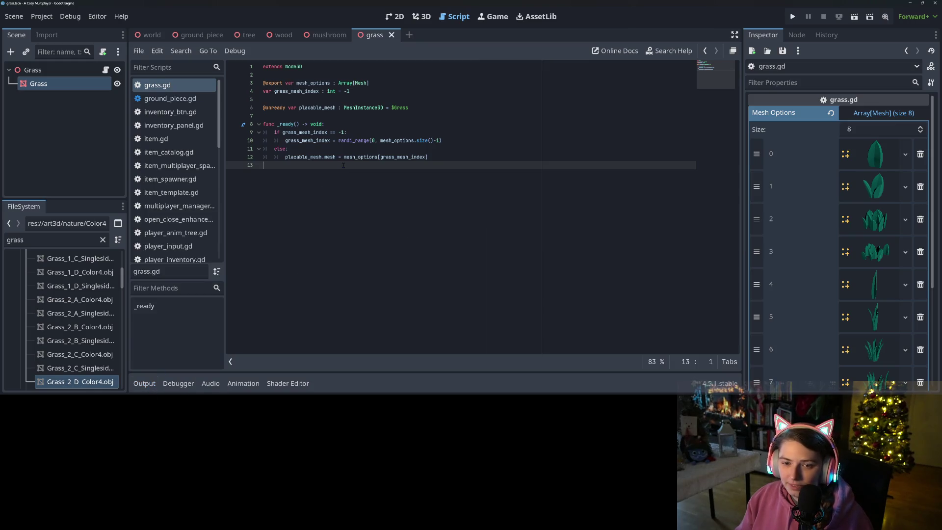
click(410, 157)
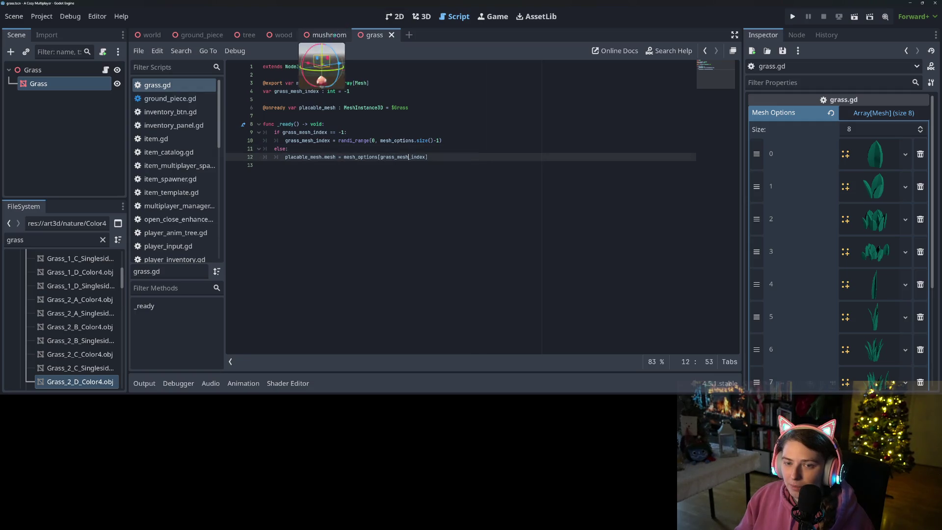
click(421, 16)
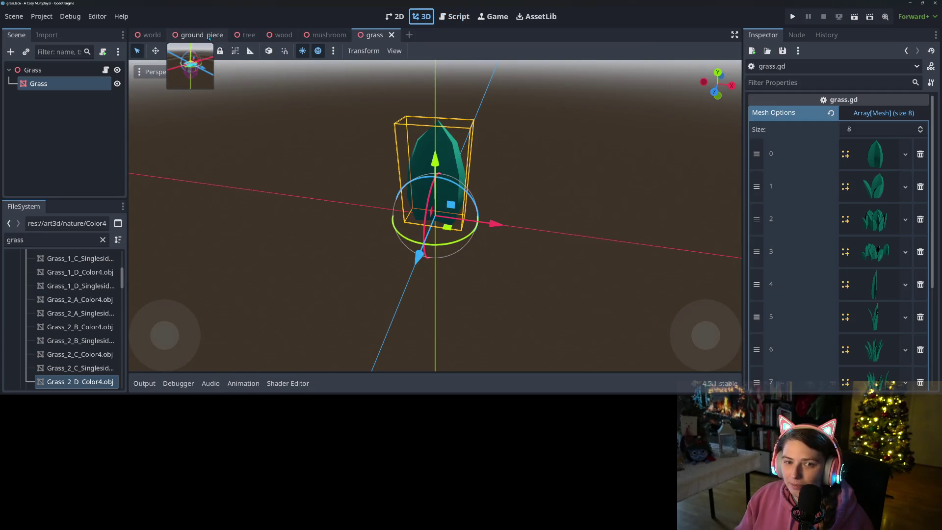
click(182, 35)
scroll(423, 223, down, 3)
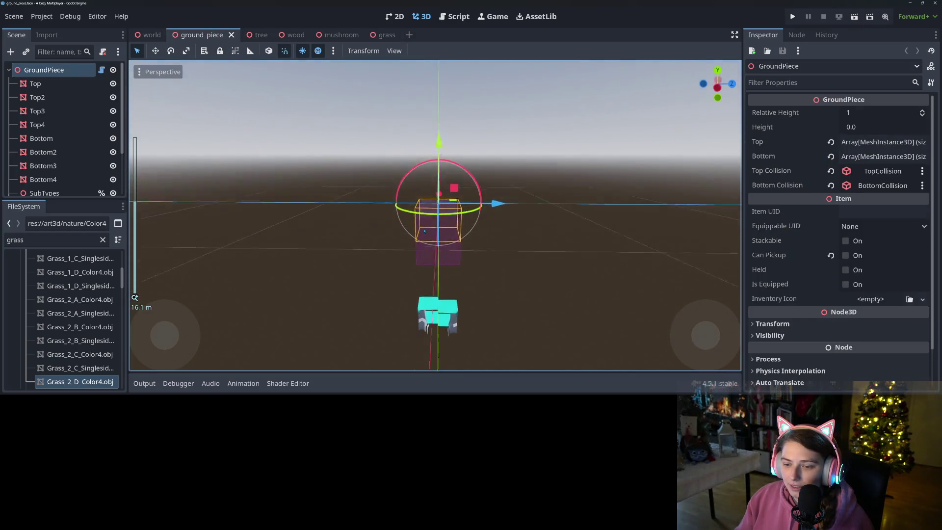
scroll(298, 203, up, 10)
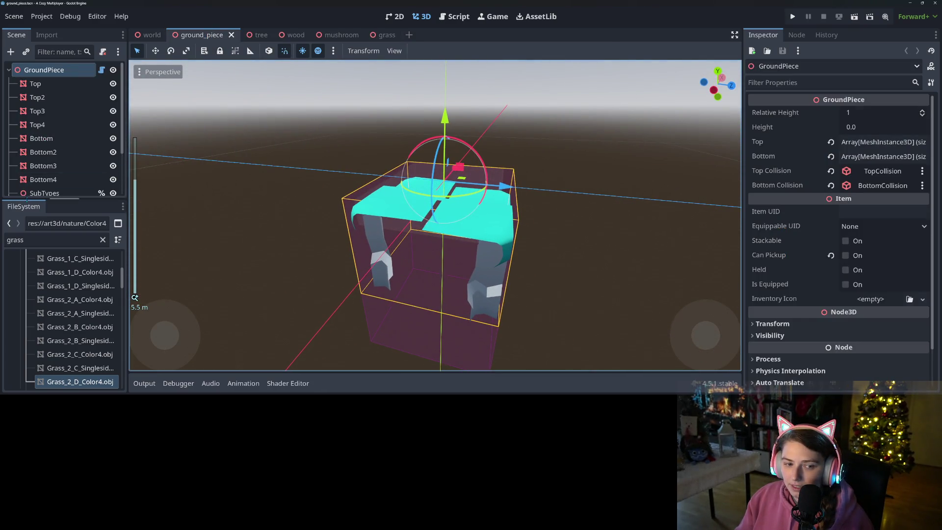
drag(64, 199, 47, 301)
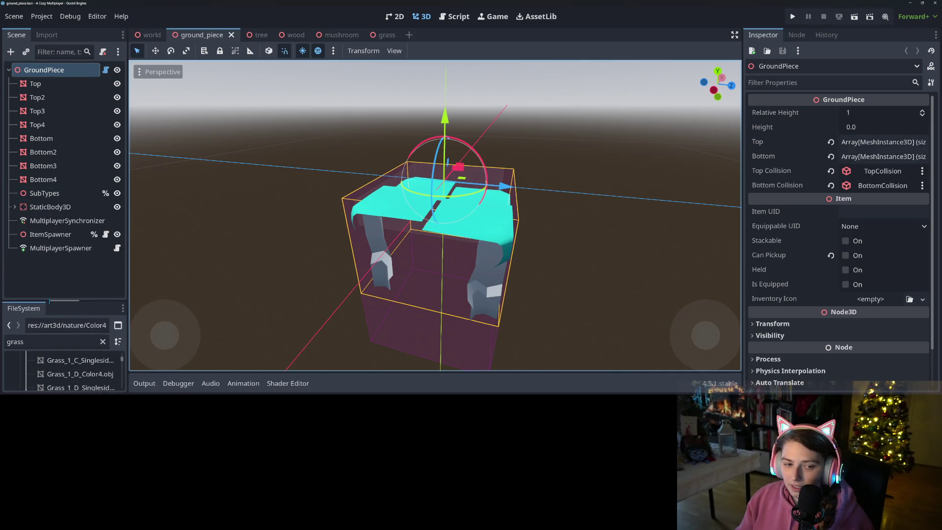
click(59, 280)
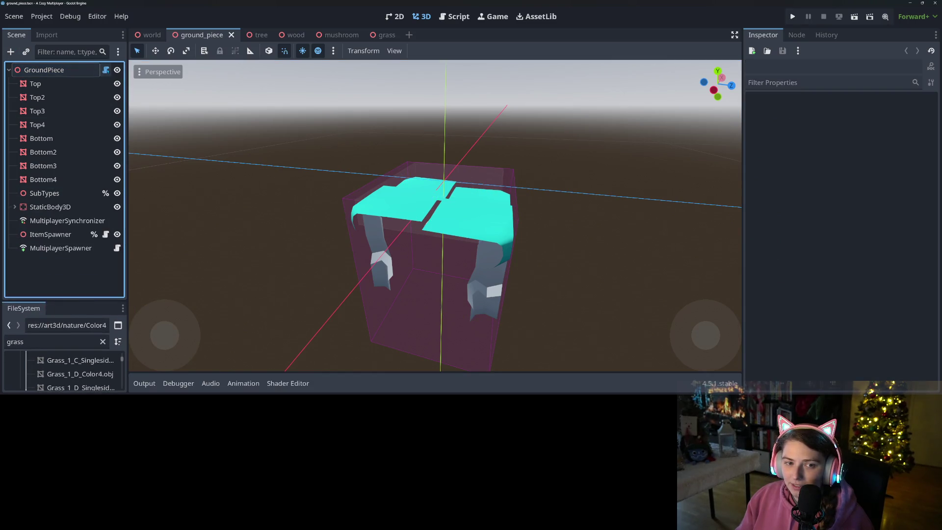
click(107, 70)
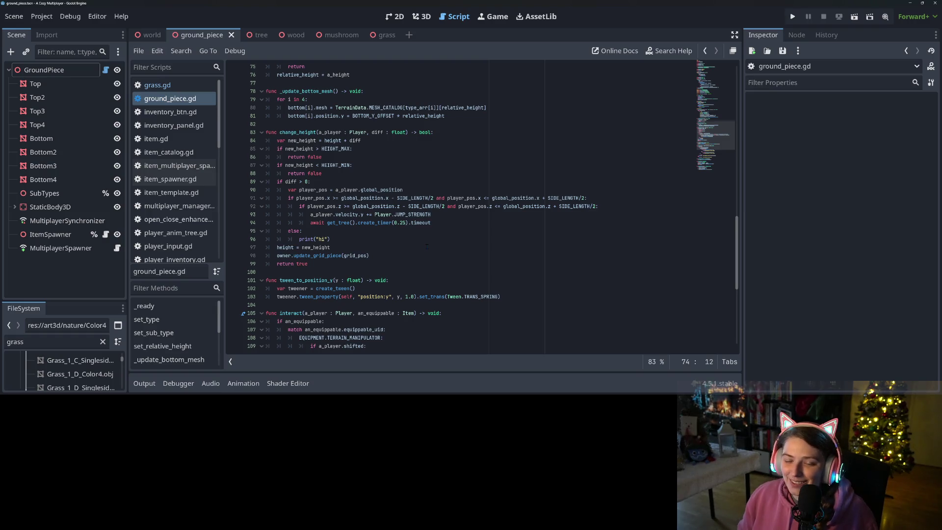
Go to the print("hi") line 96 in ground_piece.gd and scroll up through the script
click(334, 239)
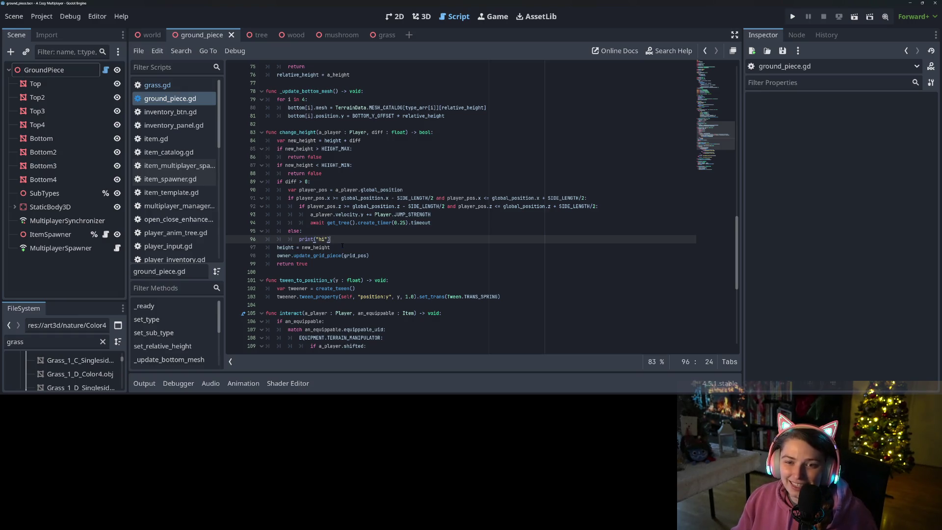
scroll(351, 255, up, 12)
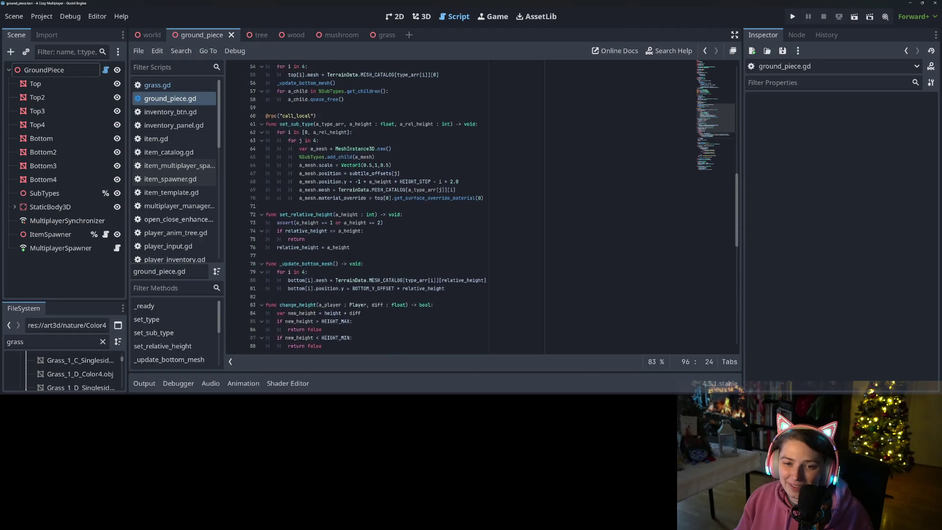
Insert blank lines after the end of the _ready function
scroll(350, 255, up, 2)
click(390, 166)
key(Down)
key(Down)
key(Down)
click(382, 206)
key(Return)
key(Return)
key(Up)
Declare a new func try_spawn_grass() -> void: after _ready
text(func )
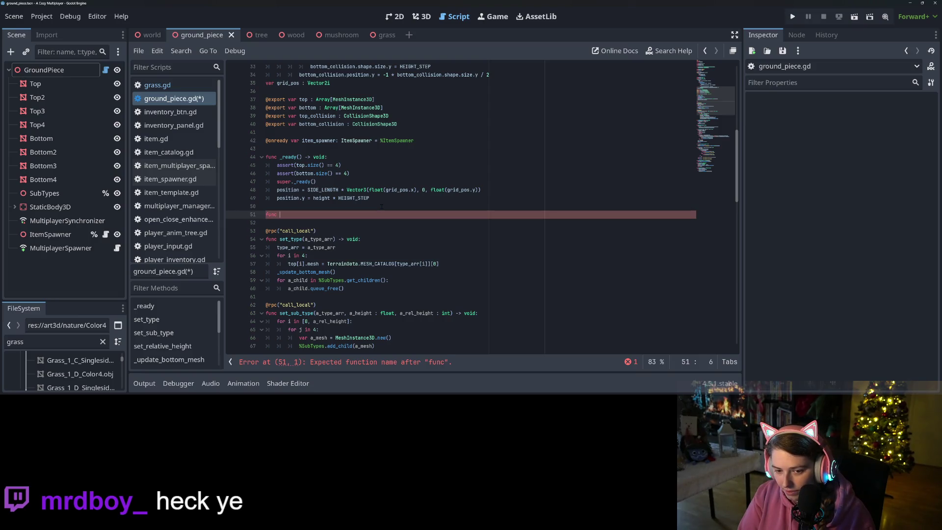
text(random)
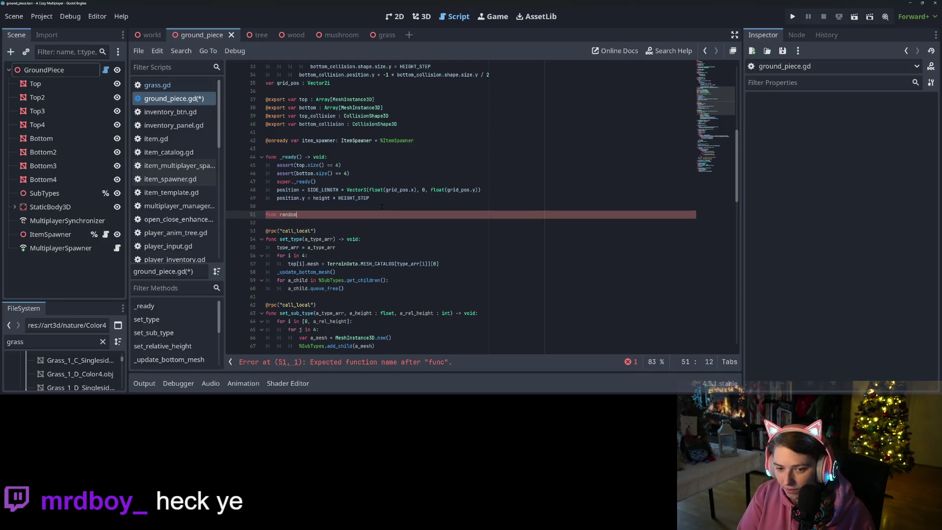
text(pawn_grass)
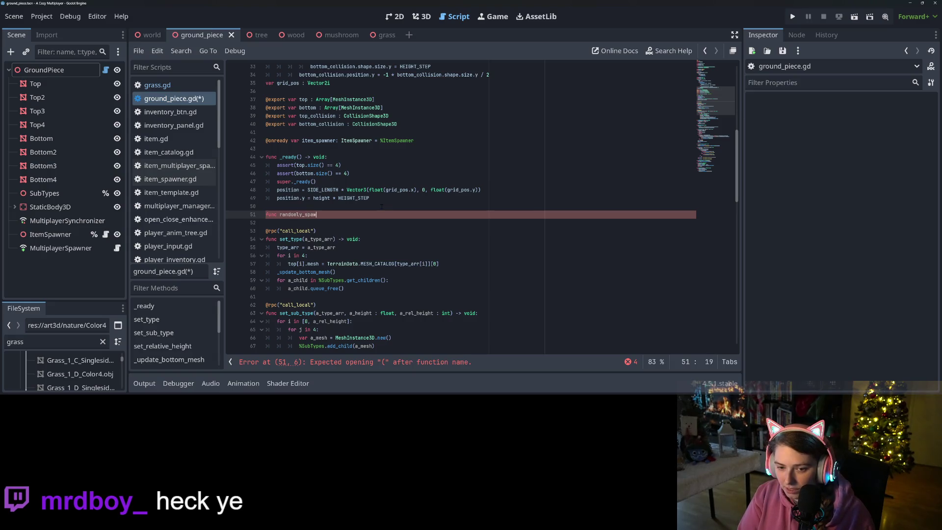
text(()->)
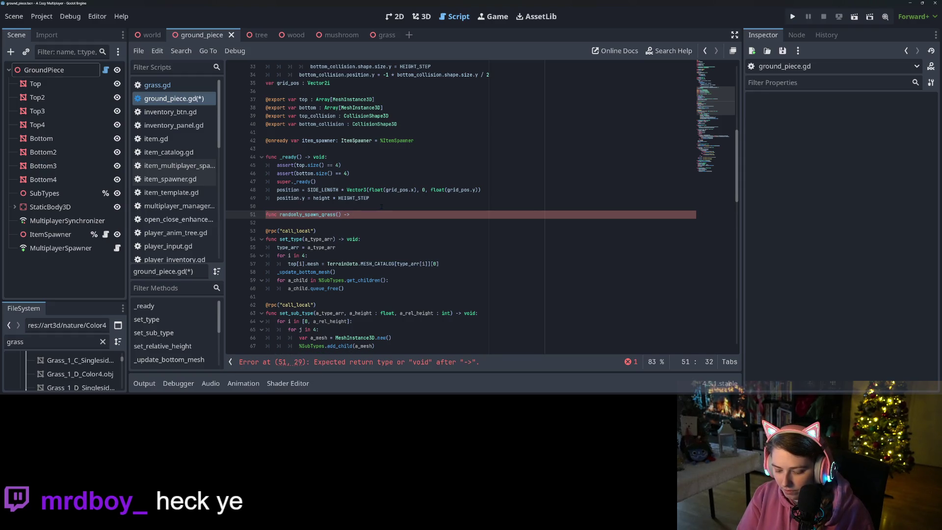
text(n)
key(BackSpace)
text(n)
key(BackSpace)
text(void:)
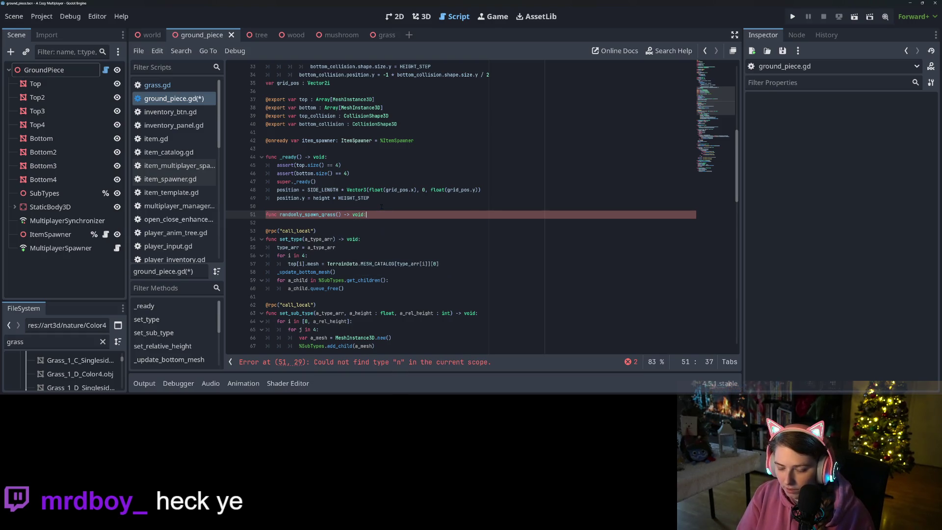
key(Return)
key(Up)
key(Up)
key(Down)
text(try_)
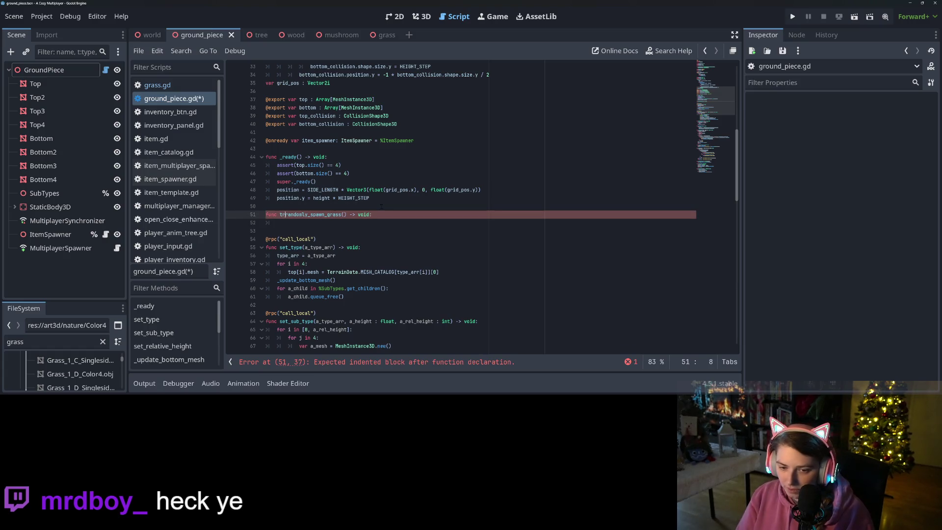
key(Delete)
key(Delete)
key(Delete)
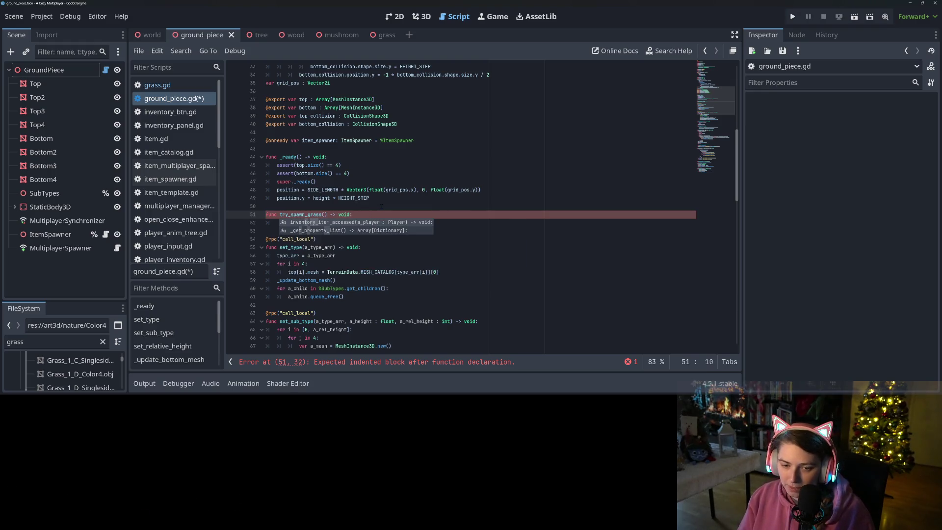
Start the function body with if randi_range(0, 10)
click(375, 225)
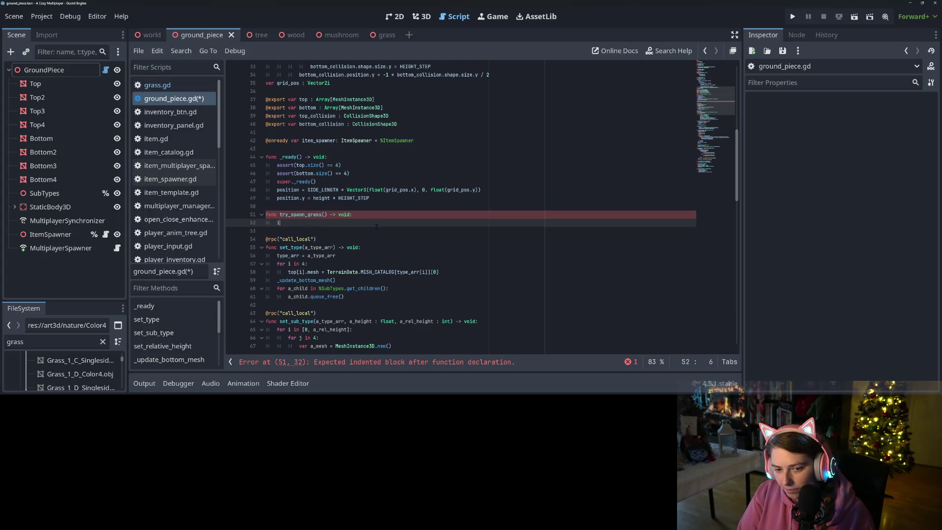
text(if ran)
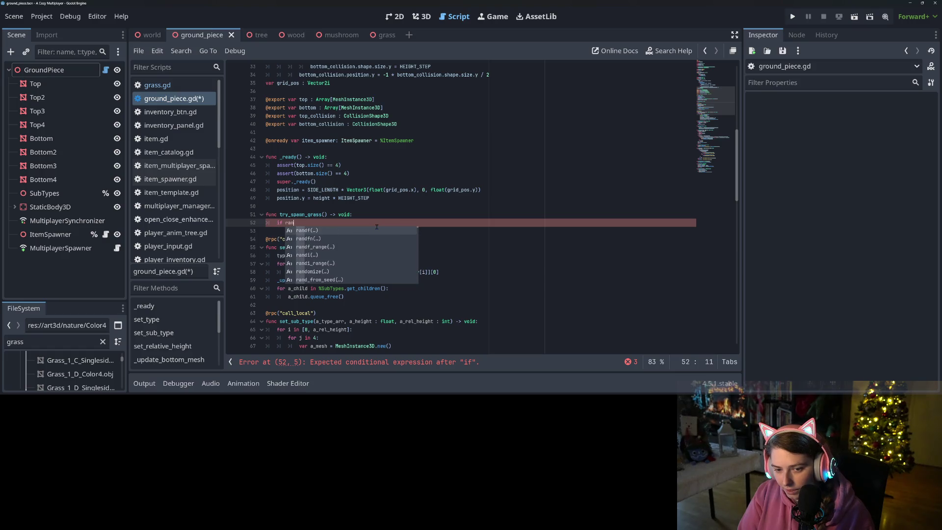
key(Down)
key(Down)
key(Down)
key(Return)
text(0, 10) <)
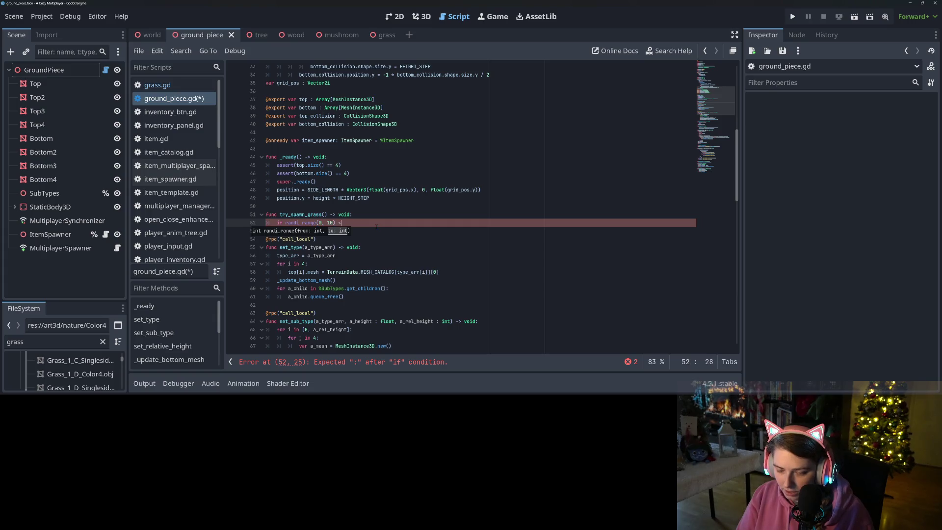
Begin a grass spawn probability constant of 2 above try_spawn_grass
key(Up)
key(Up)
key(Return)
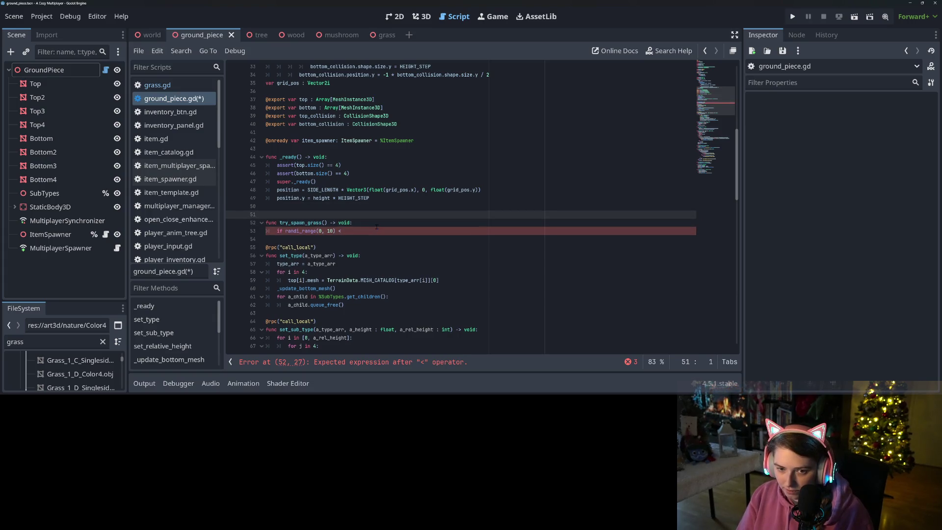
text(ons t GRASS)
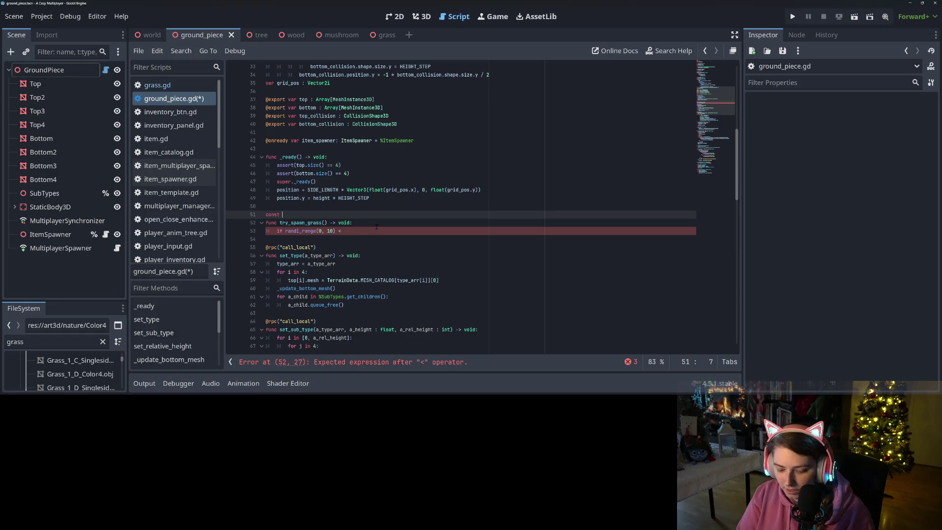
text(PAWN)
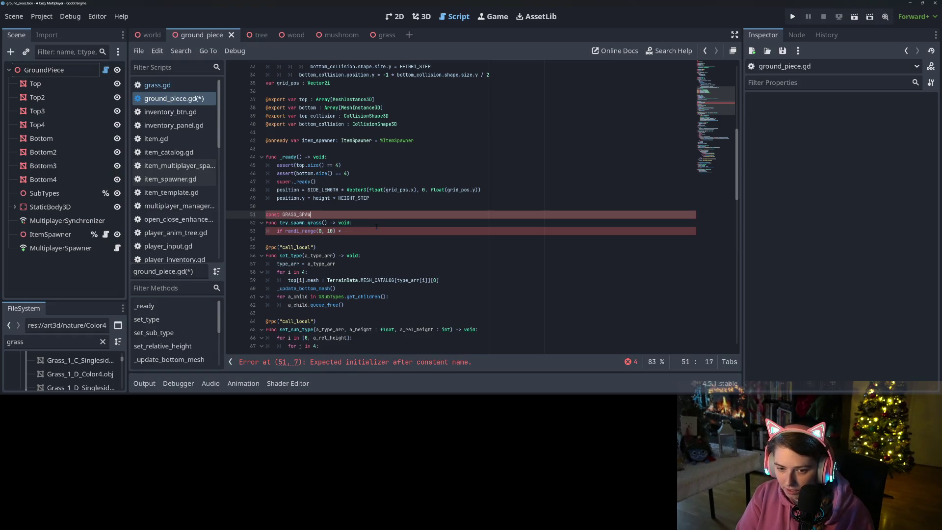
text(RO)
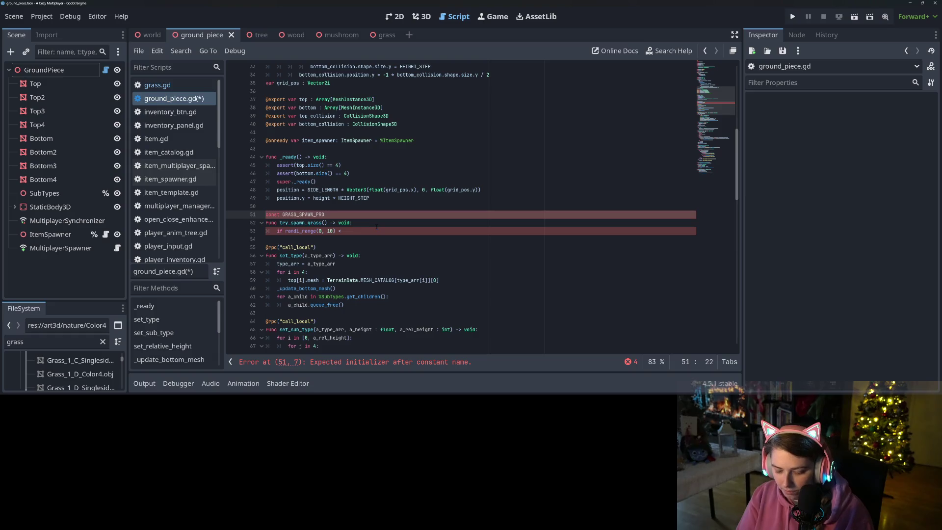
text( 2)
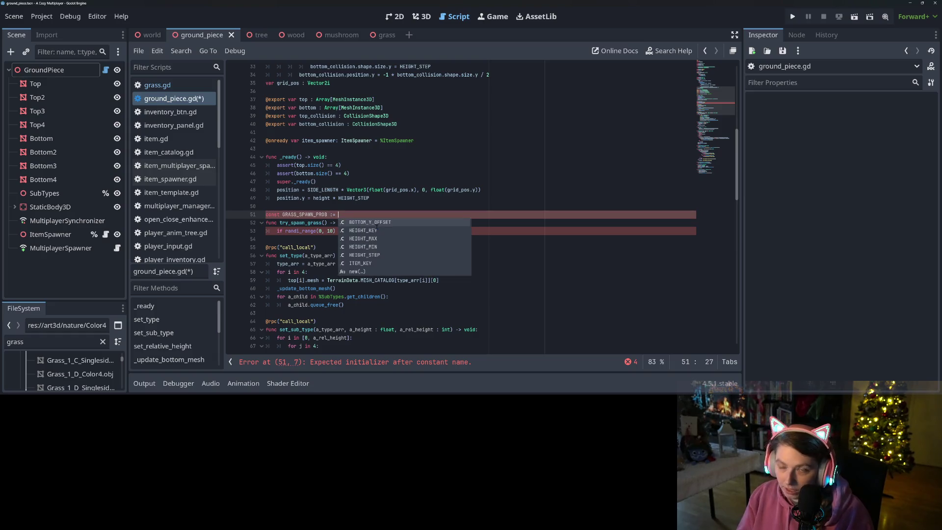
Finish the if condition as randi_range(0, 10) < GRASS_SPAWN_PROB: and open its block
key(Down)
key(Down)
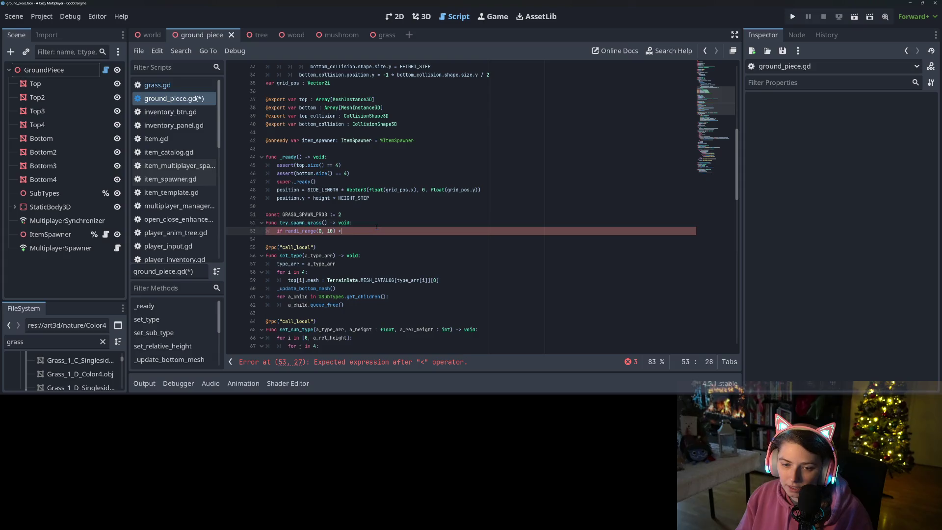
text(GRA)
key(Return)
text(:)
key(Return)
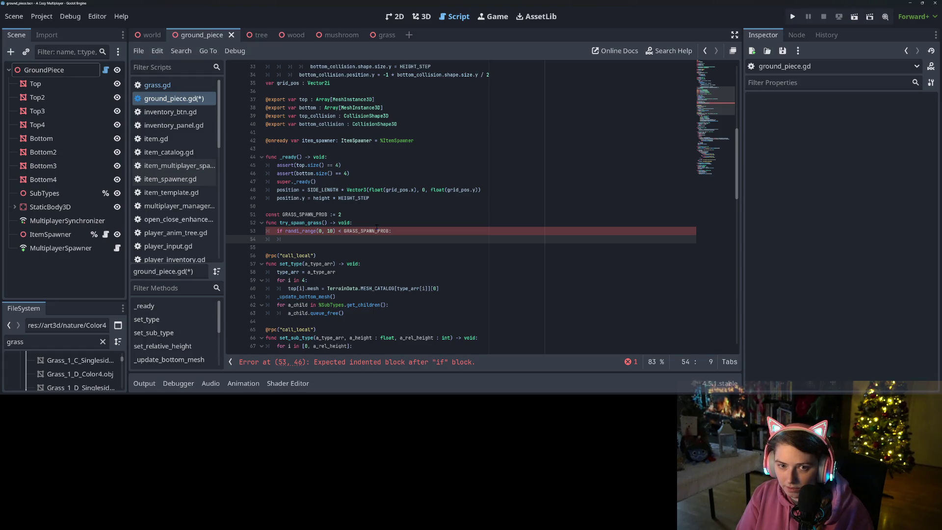
key(Up)
key(Up)
key(Up)
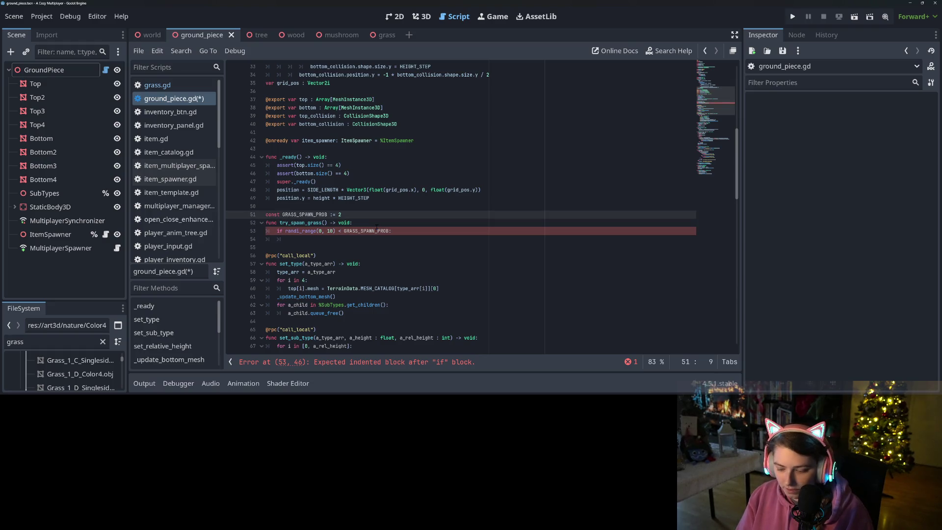
scroll(73, 373, up, 3)
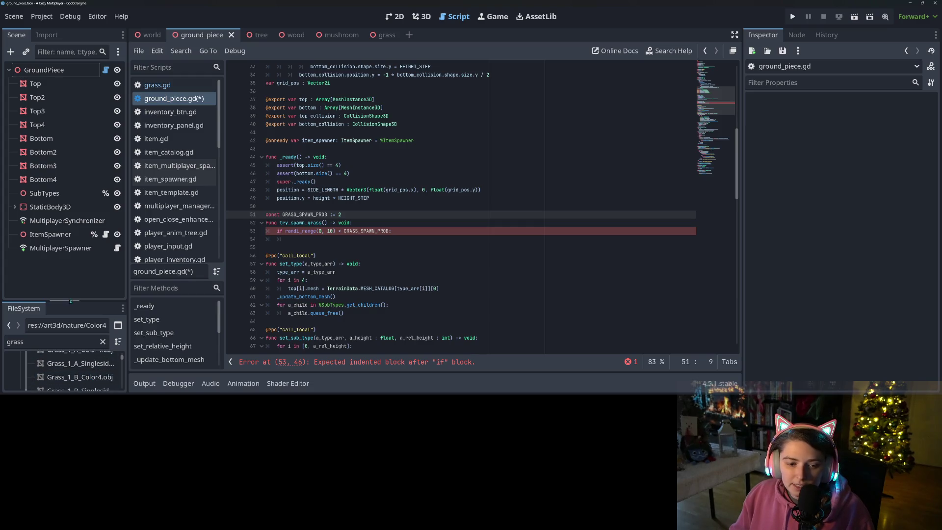
drag(69, 300, 54, 119)
Collapse the art3d folder and drop env/grass.tscn onto line 14 as a GRASS preload constant
scroll(52, 221, up, 5)
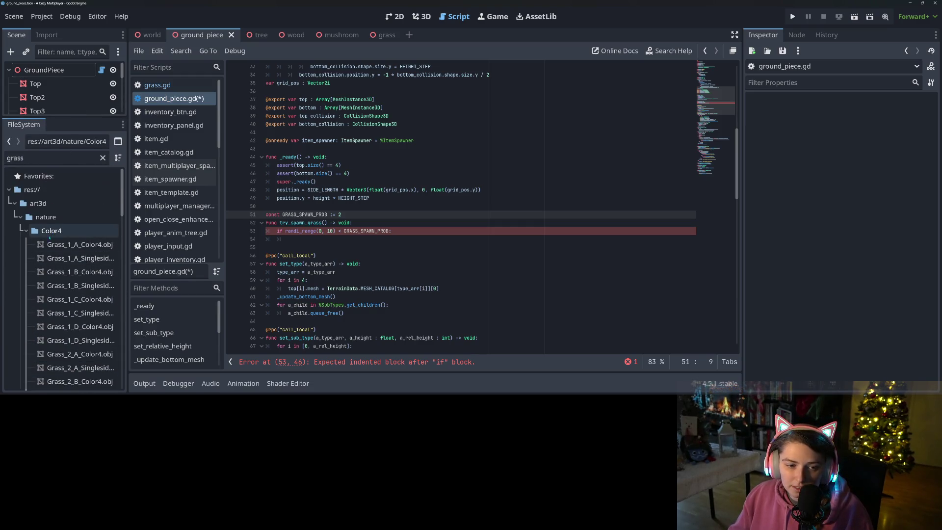
click(15, 203)
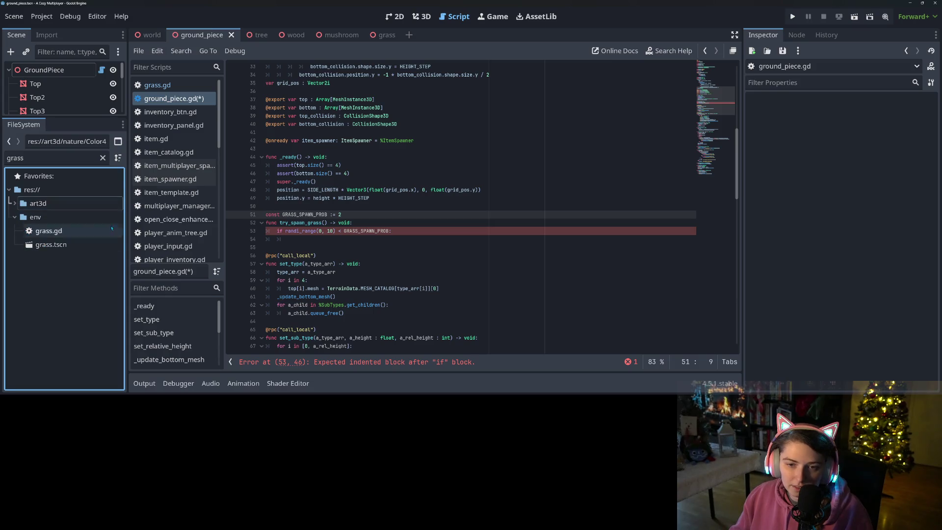
scroll(323, 265, up, 7)
scroll(343, 176, up, 4)
click(351, 176)
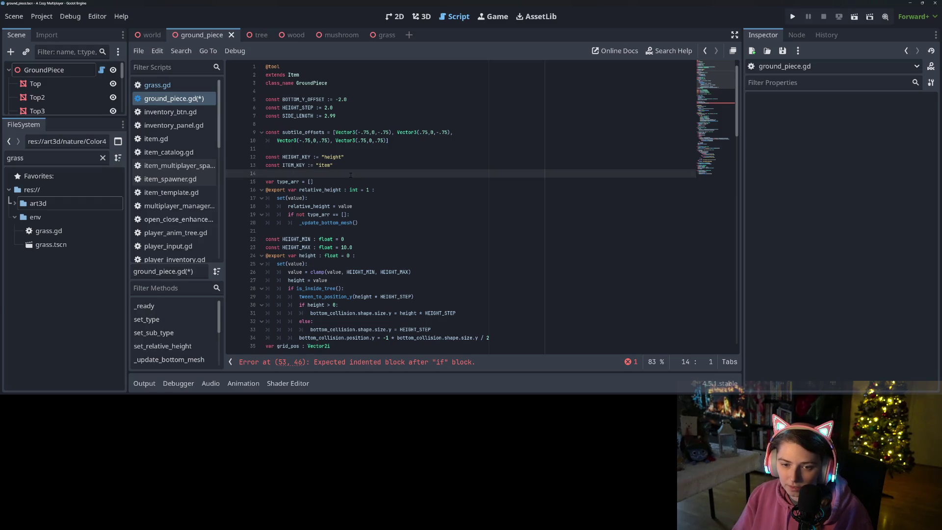
key(Return)
key(Return)
key(Up)
mouse_move(51, 244)
mouse_down()
mouse_move(314, 172)
mouse_move(321, 183)
mouse_move(313, 187)
mouse_up()
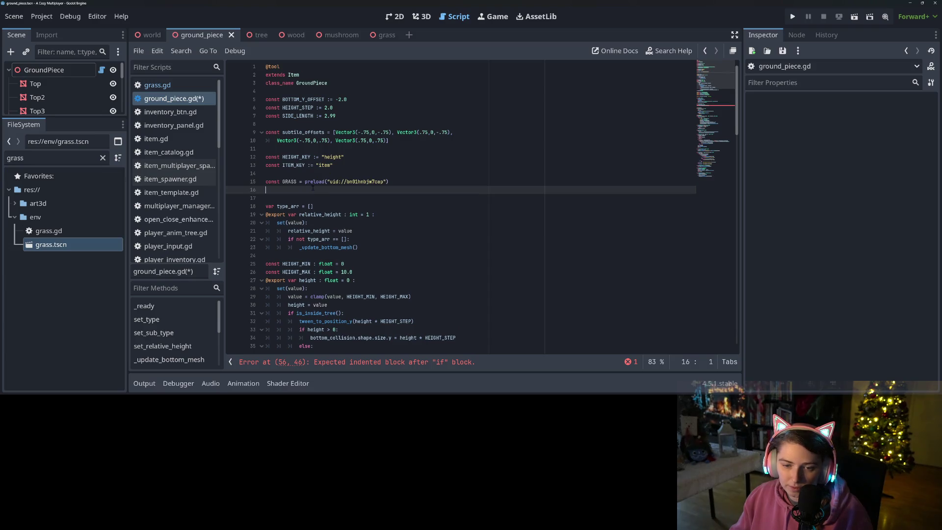
key(BackSpace)
Move the GRASS_SPAWN_PROB constant line up above the GRASS constant
scroll(362, 248, down, 5)
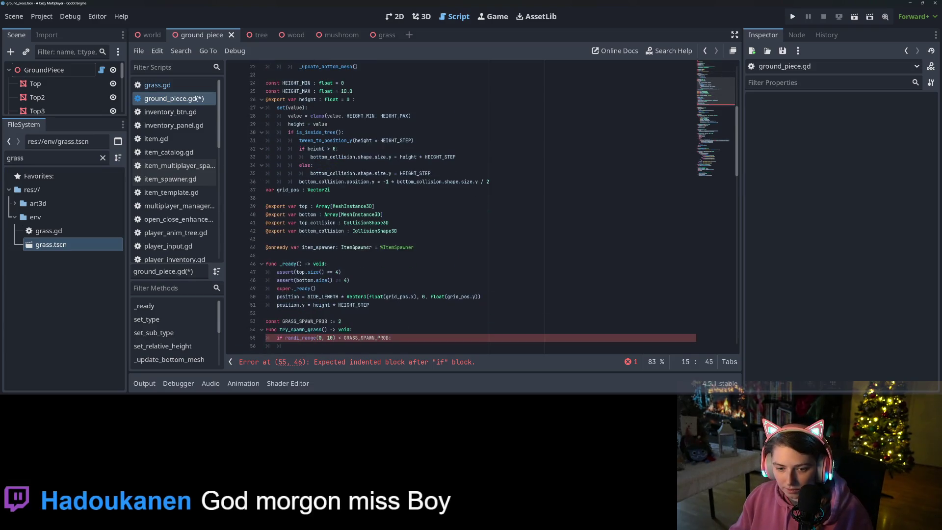
drag(347, 320, 266, 320)
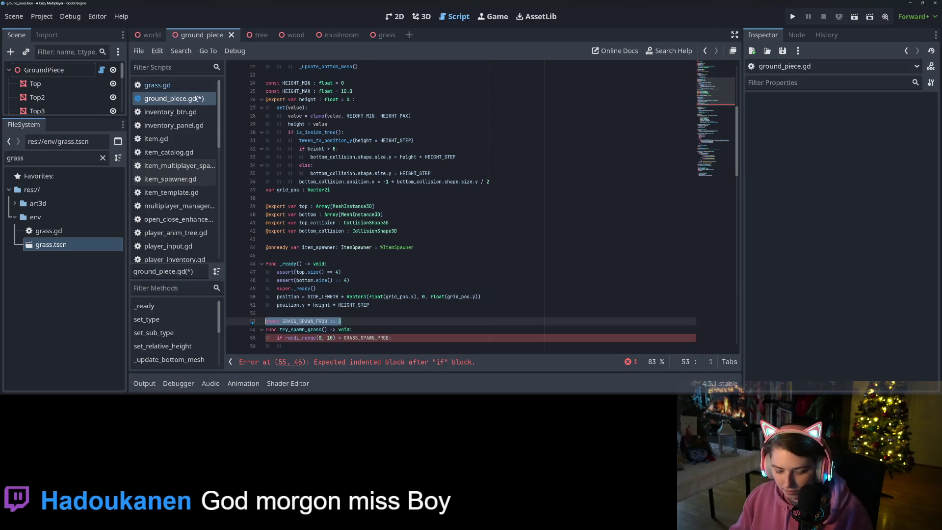
key(BackSpace)
scroll(298, 128, up, 4)
click(299, 125)
text(const GRASS_SPAWN_PROB := 2)
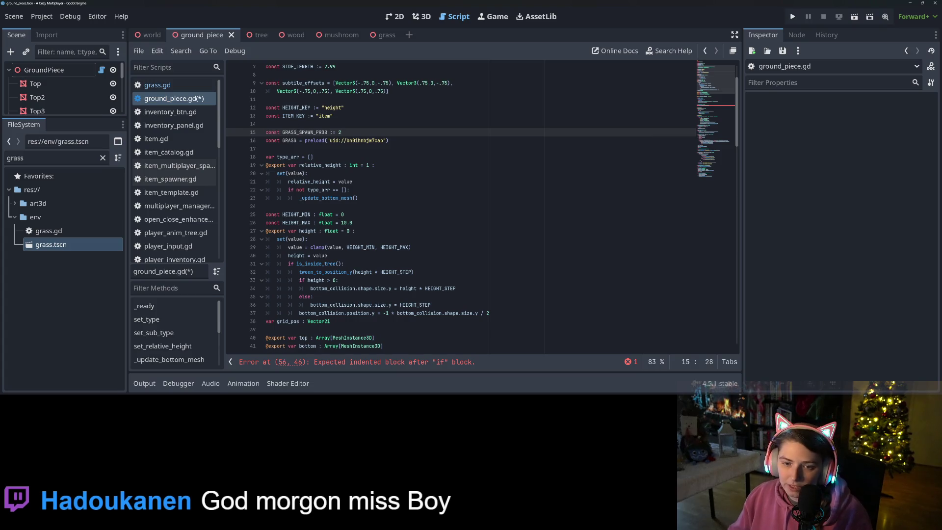
scroll(310, 268, down, 10)
Delete the leftover blank line and go to the empty line inside the if block
click(285, 205)
key(BackSpace)
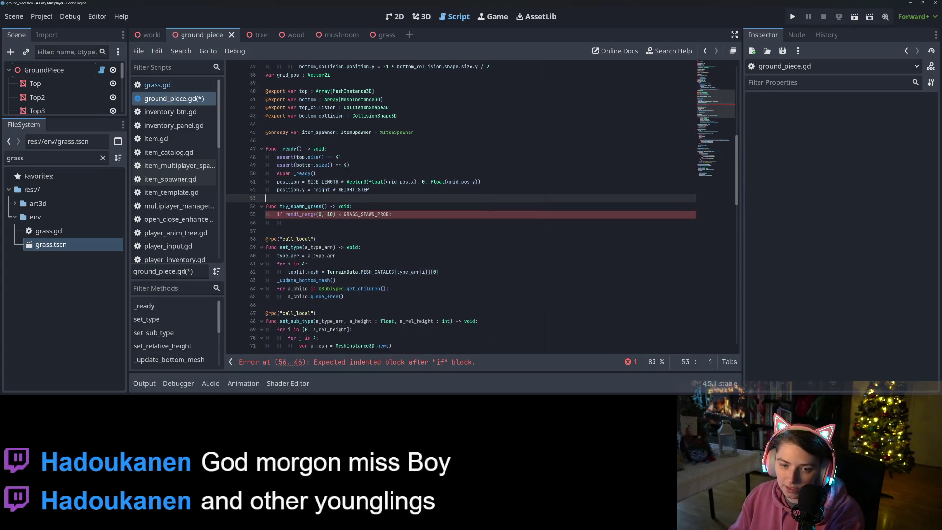
click(315, 219)
click(322, 224)
Write 'var grass = GRASS.instantiate()' inside the if block and save the script
text(var grass)
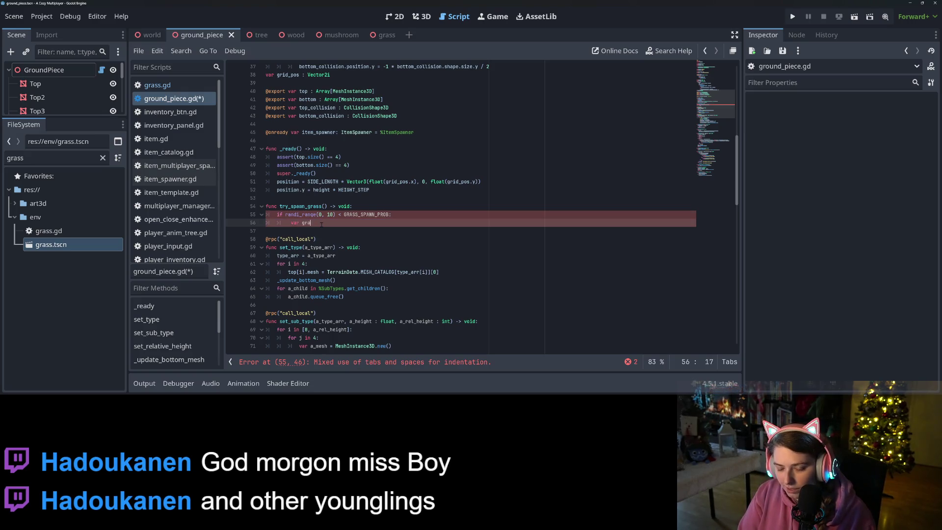
text( = GRASS.)
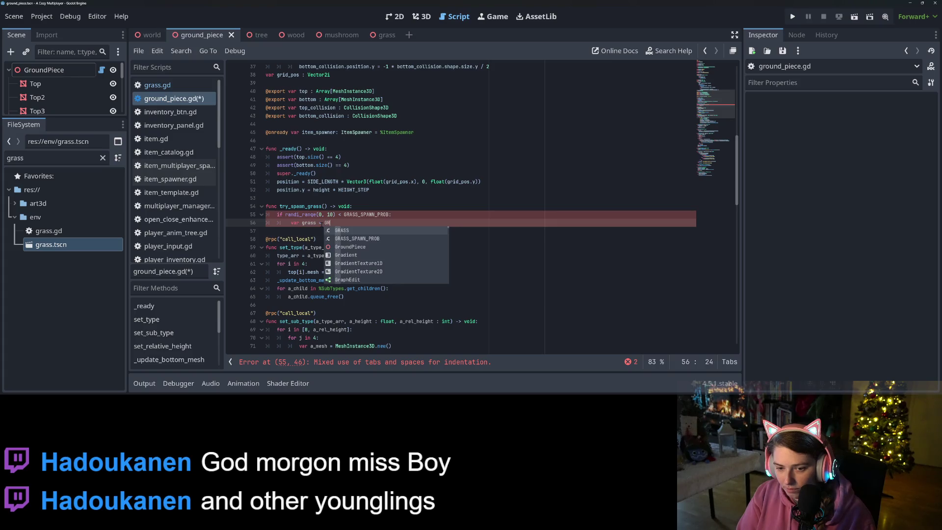
text(instantiate()
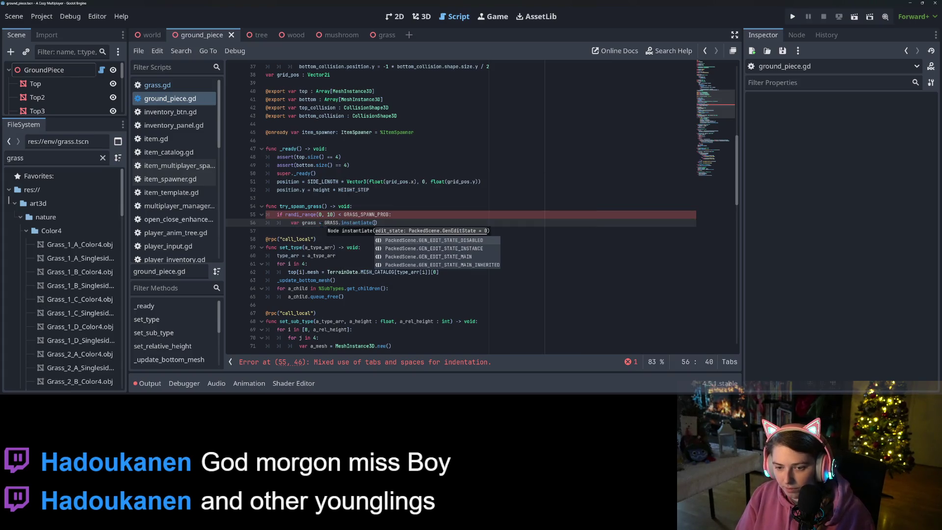
key(Return)
key(ctrl+s)
key(Return)
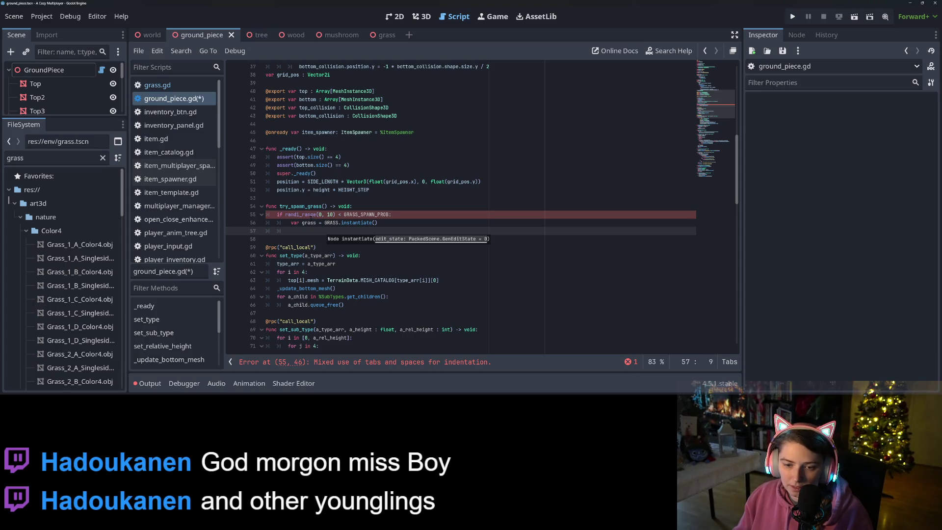
Replace the mixed indentation on the if and var grass lines with tabs, then save
mouse_move(311, 217)
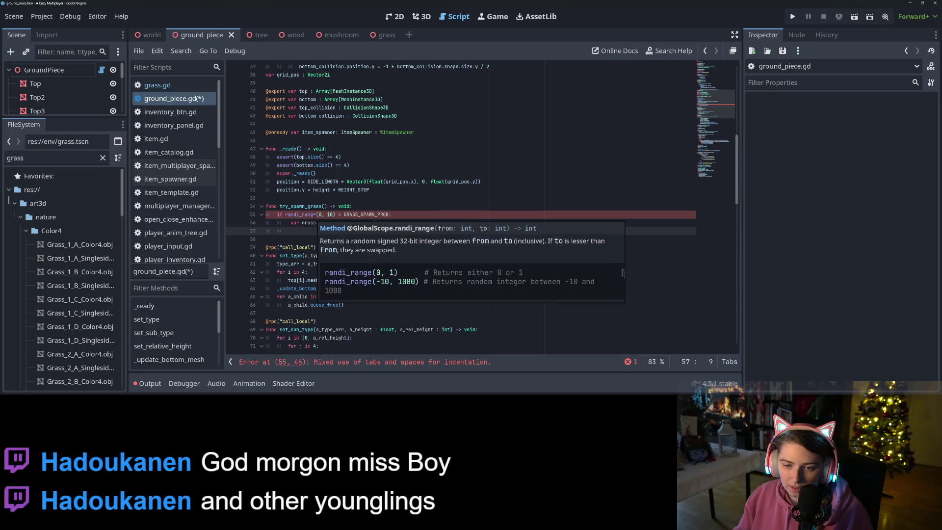
mouse_move(368, 216)
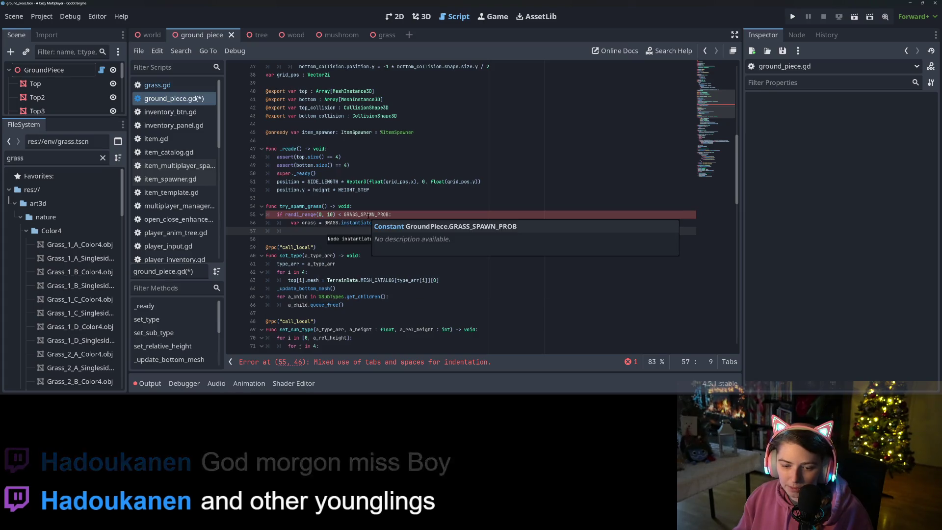
click(277, 215)
key(BackSpace)
key(BackSpace)
key(BackSpace)
key(Tab)
key(Down)
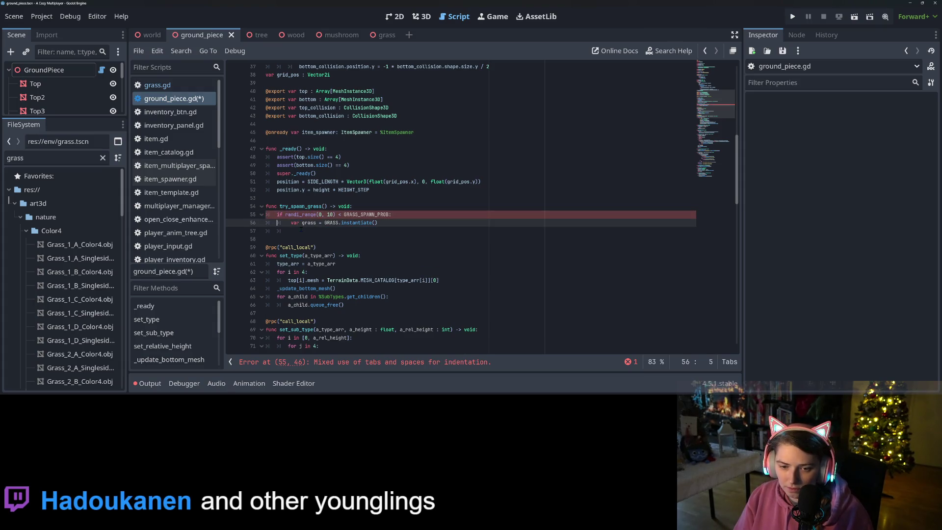
key(Home)
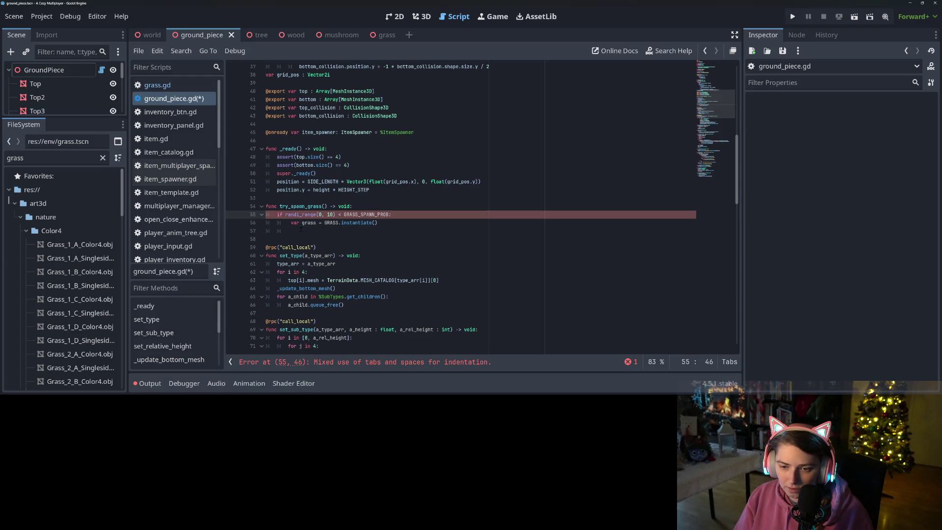
key(Delete)
key(Delete)
key(Delete)
key(Tab)
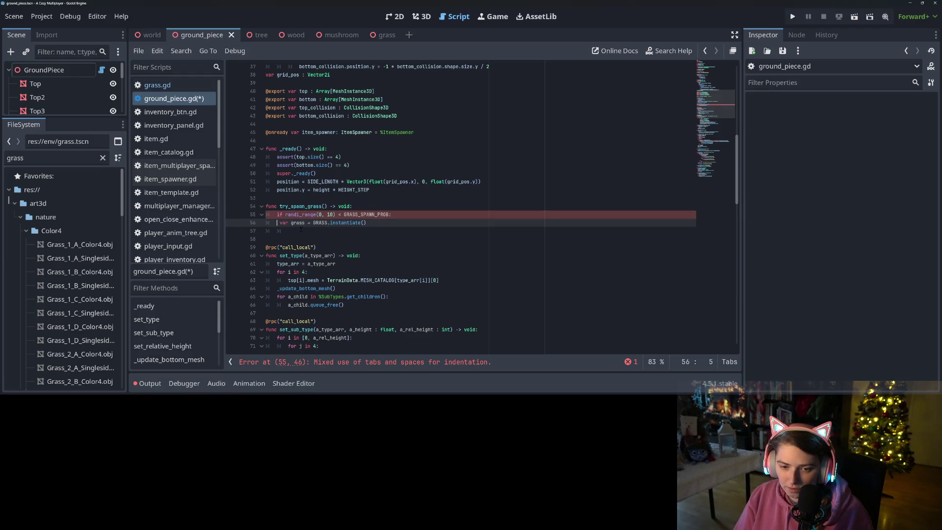
key(Tab)
key(ctrl+s)
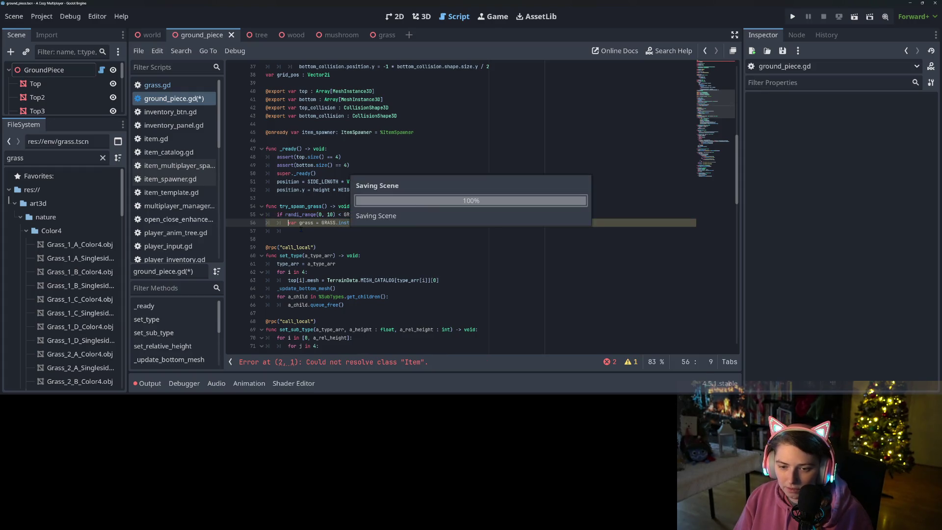
key(Down)
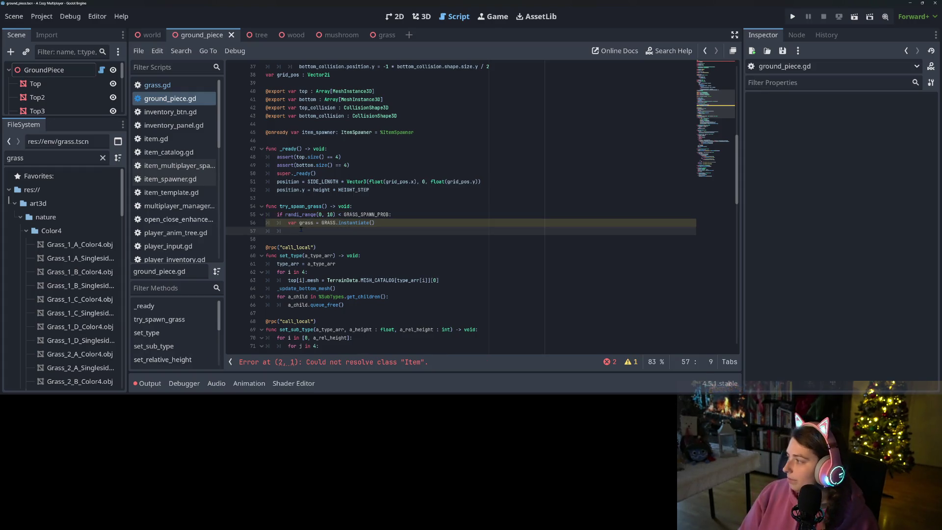
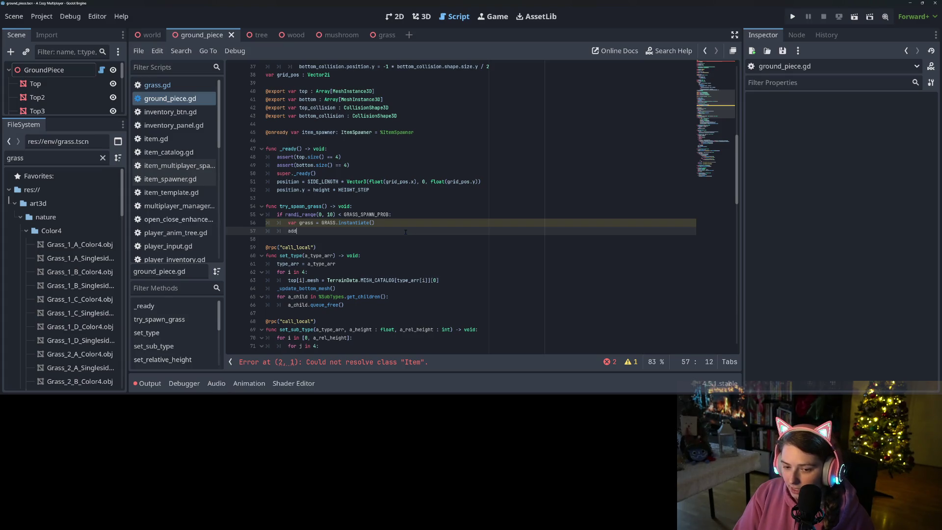
Write add_child(grass) on line 57, then start grass.position.x = randf_range( on the next line
text(_ch)
key(Return)
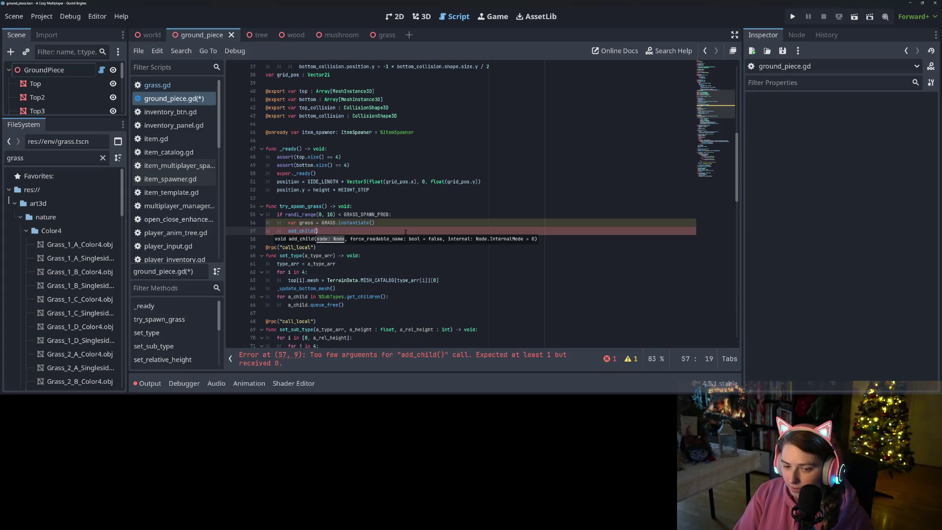
text(a)
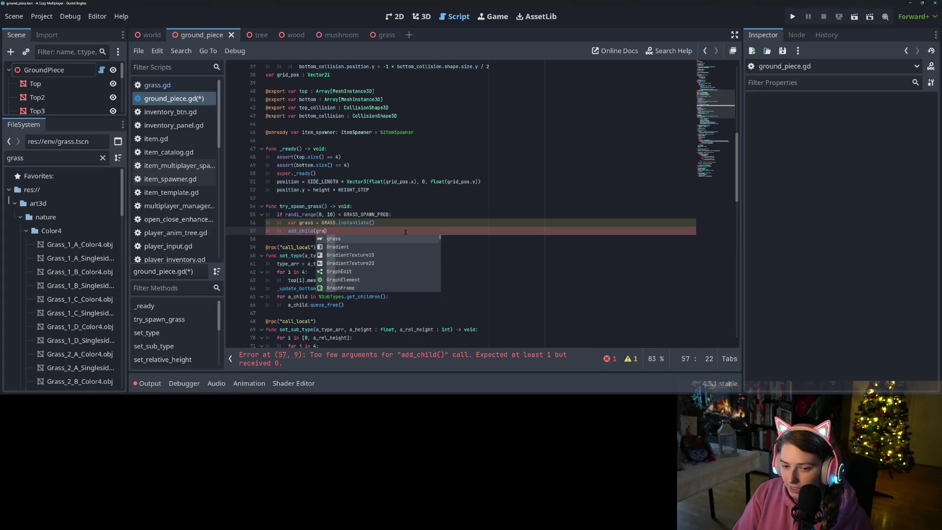
key(Return)
text())
key(Return)
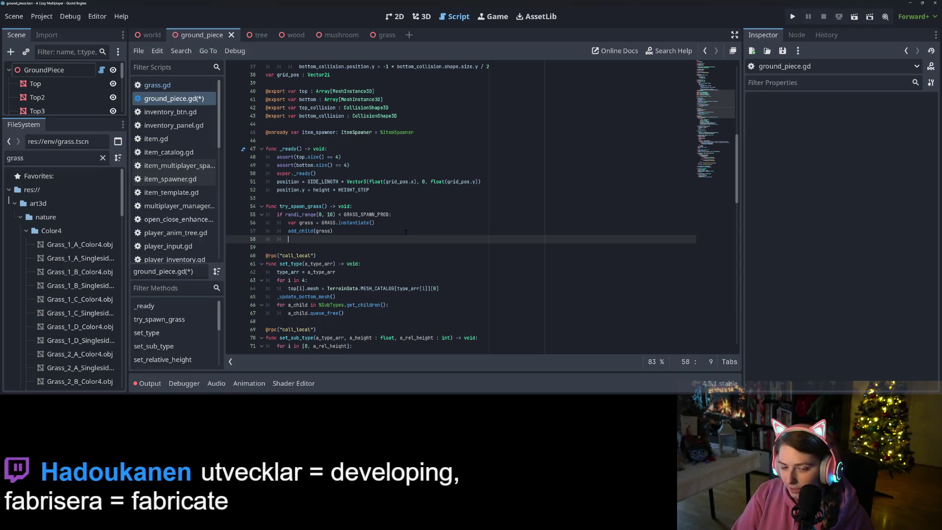
text(ss.pos)
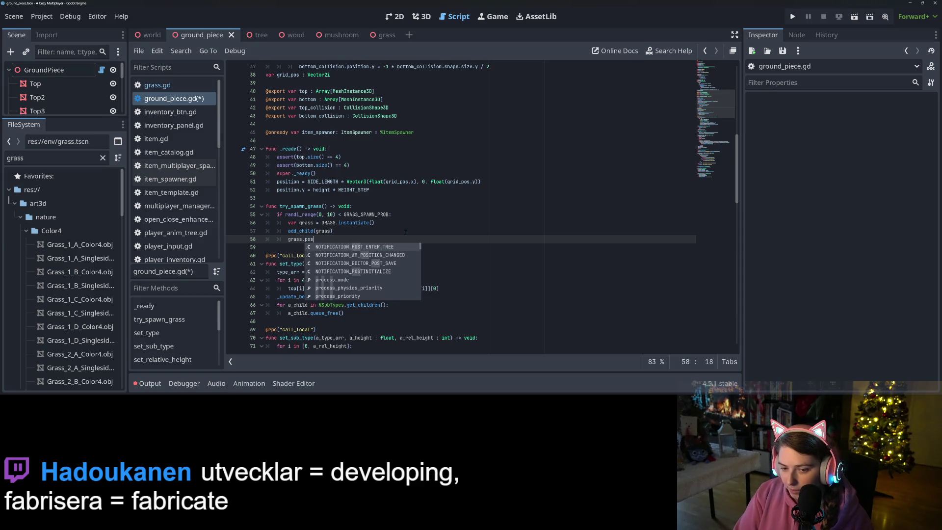
text(ition.x = randf)
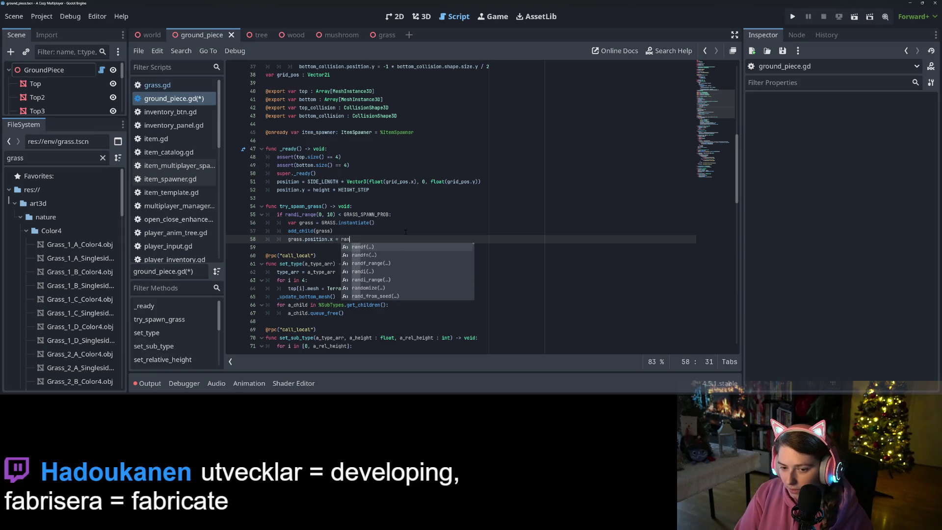
key(Return)
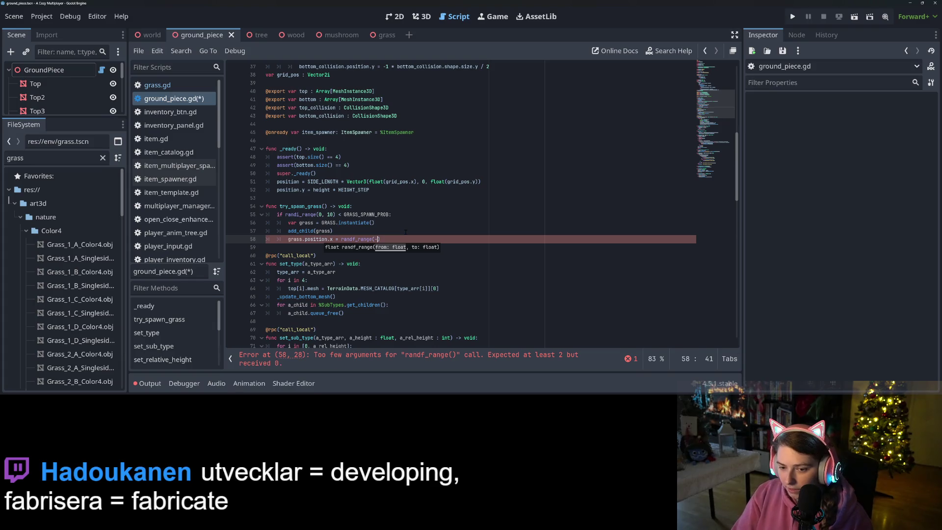
Fill the randf_range arguments on line 58 so it reads randf_range(0, SIDE_LENGTH)
scroll(405, 232, up, 10)
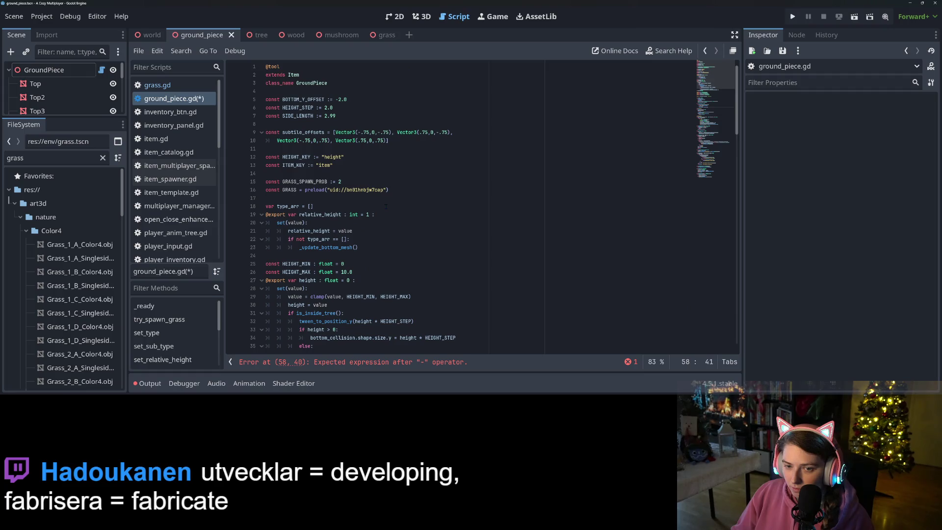
scroll(386, 206, down, 11)
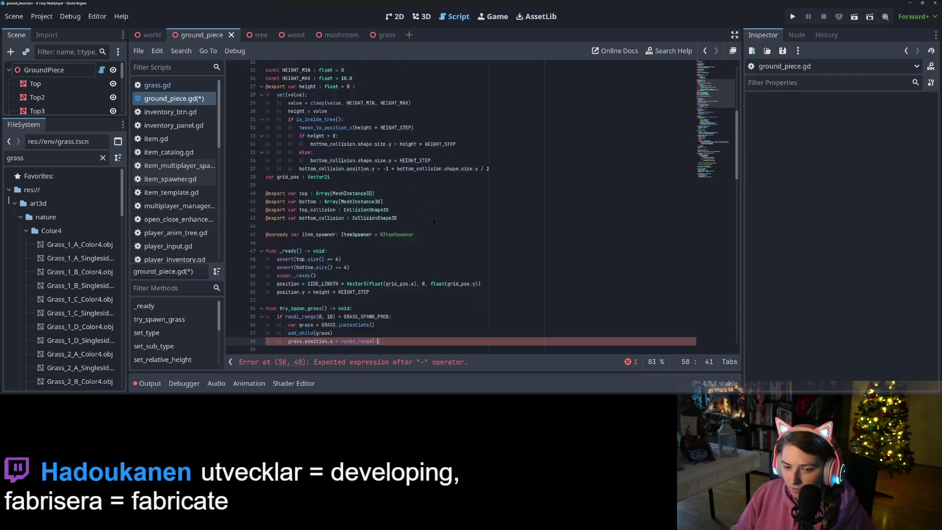
text(SIDE_LENGTH, )
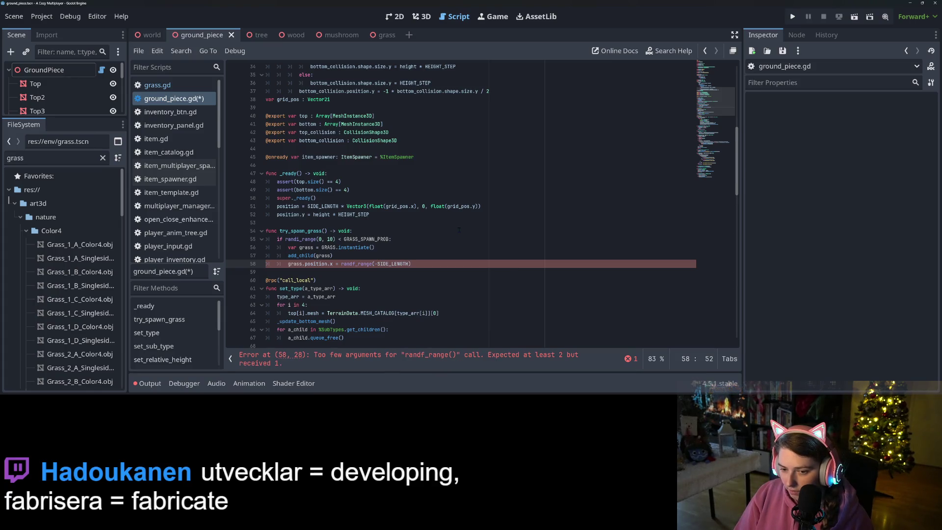
text(SIDE_LENGTH)
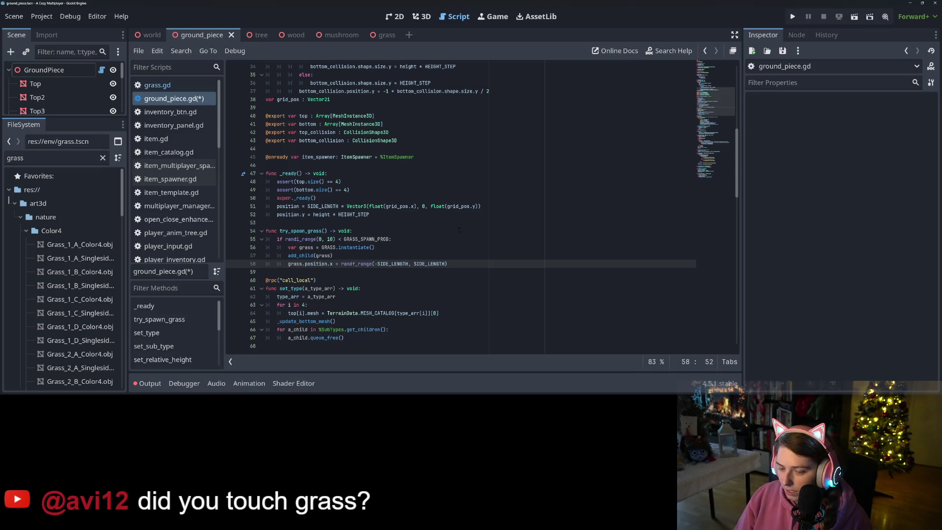
key(BackSpace)
key(BackSpace)
key(BackSpace)
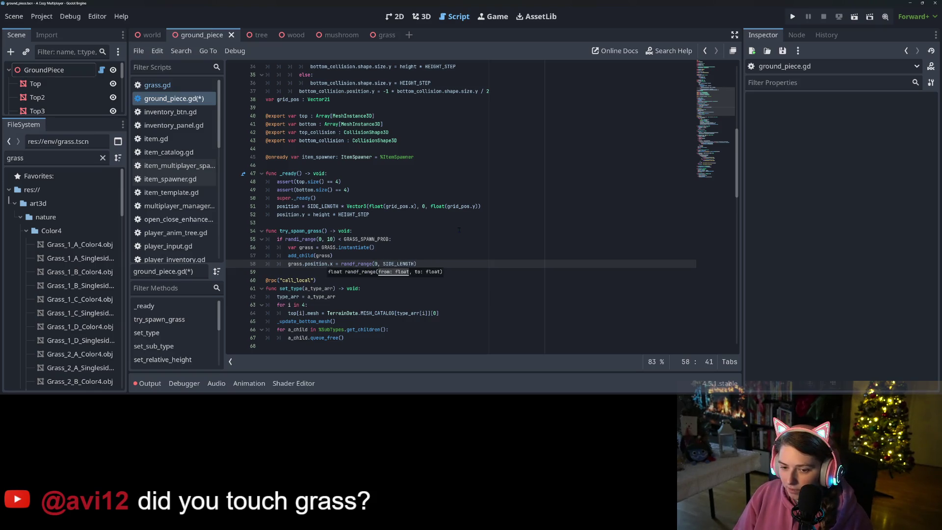
key(Left)
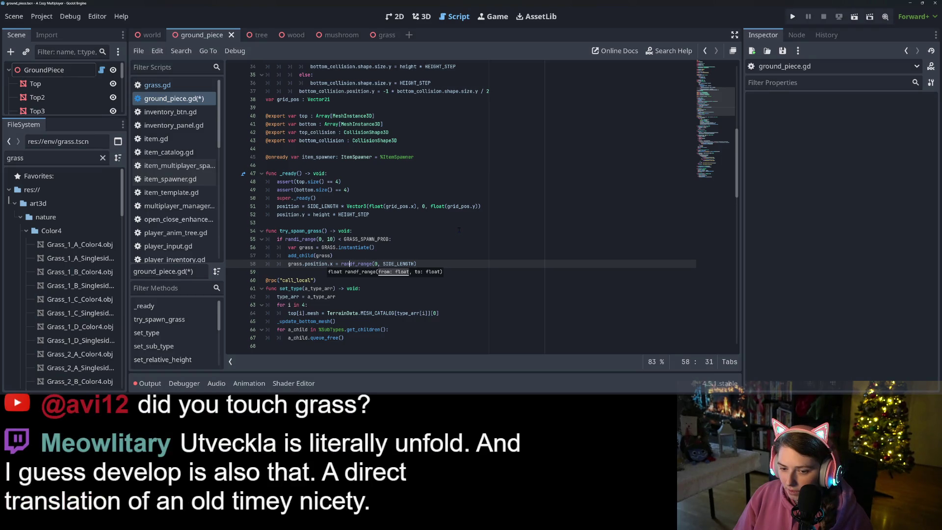
text(SIDE)
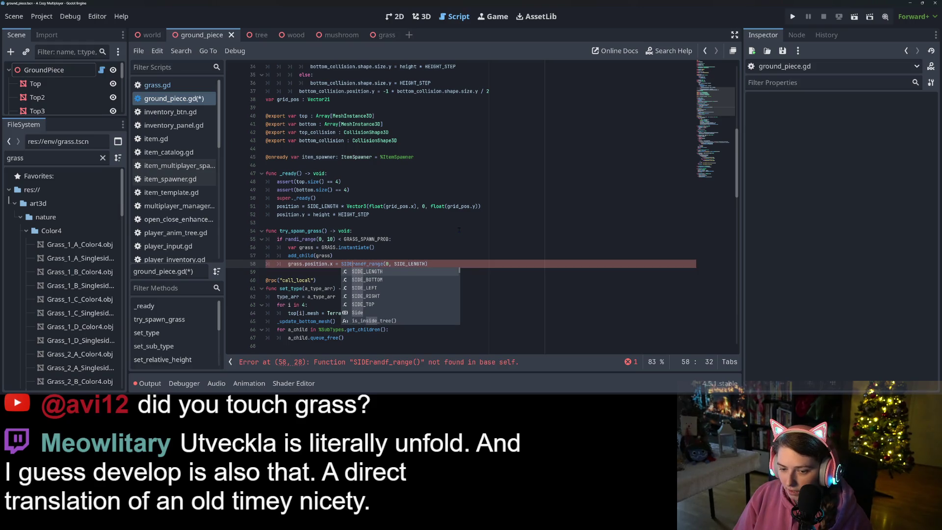
key(BackSpace)
key(BackSpace)
key(BackSpace)
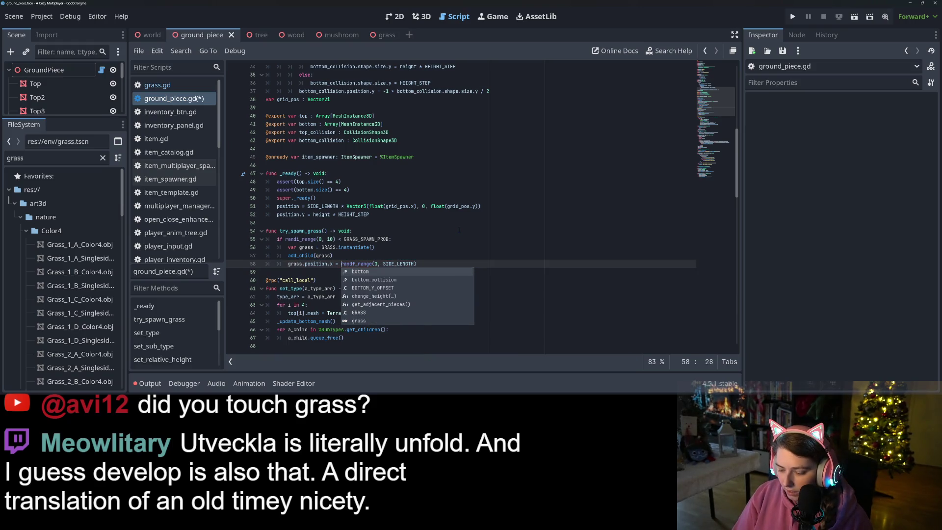
Append + SIDE_LENGTH/2 to the x position line and duplicate it below
key(End)
text(+)
key(Return)
text(/)
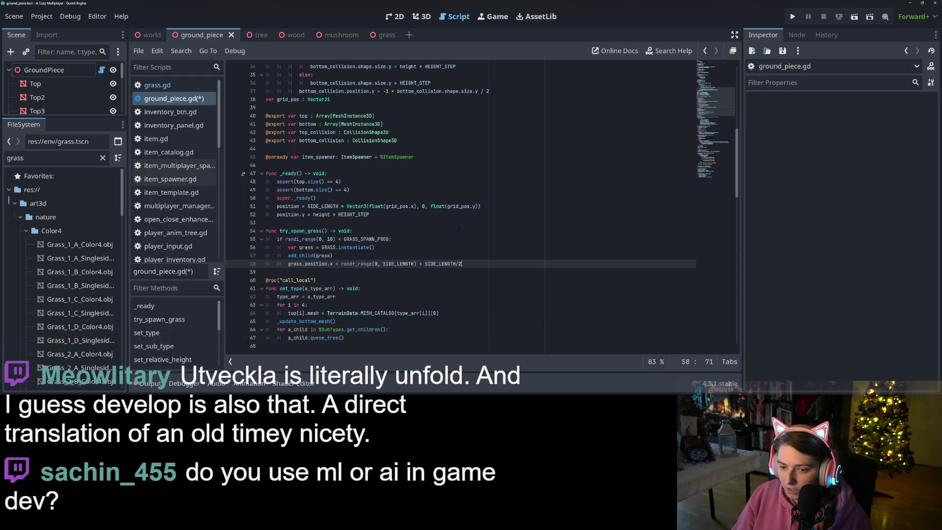
key(ctrl+shift+d)
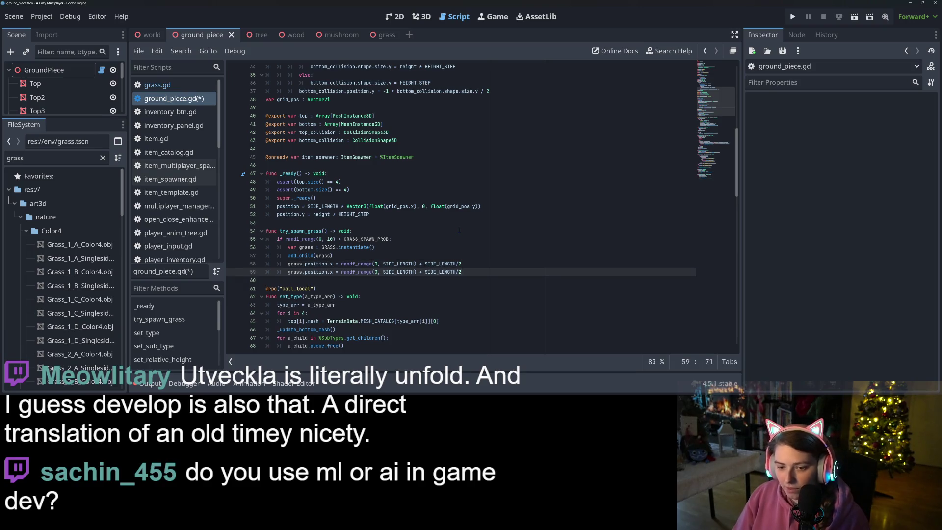